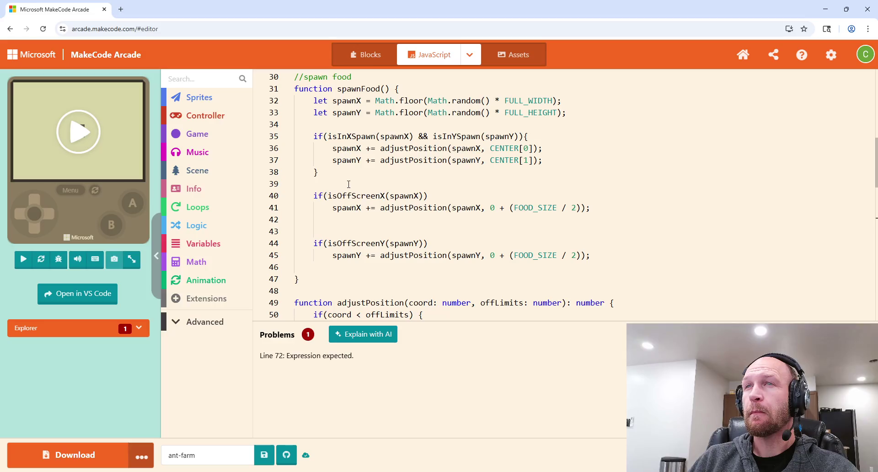
Replace isInXSpawn's if/return-true lines with return isInArea(xCoordinate, offLimits);.
scroll(385, 178, "down", 5)
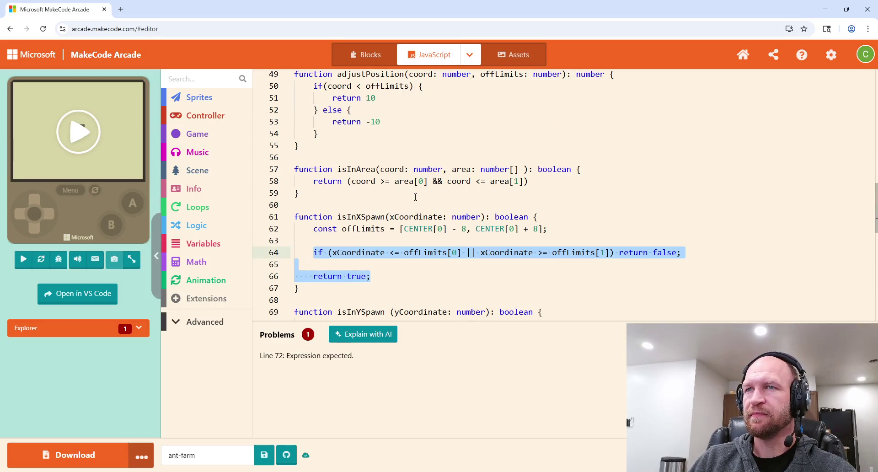
key("BackSpace")
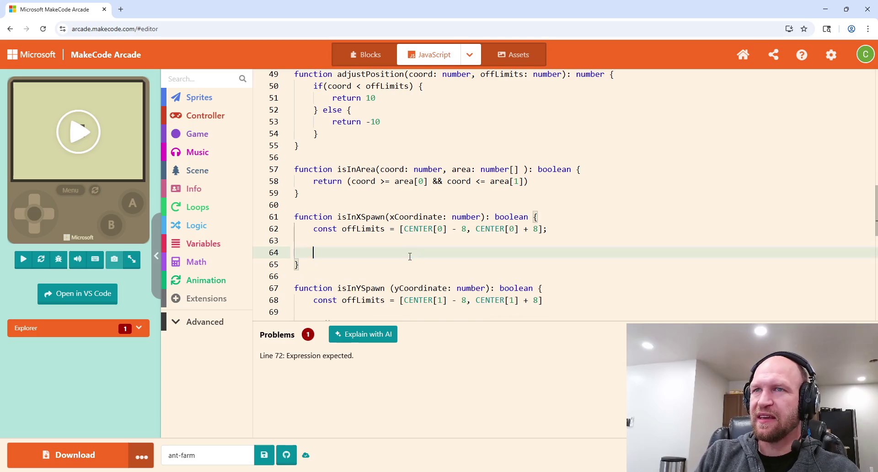
type("return isInAre")
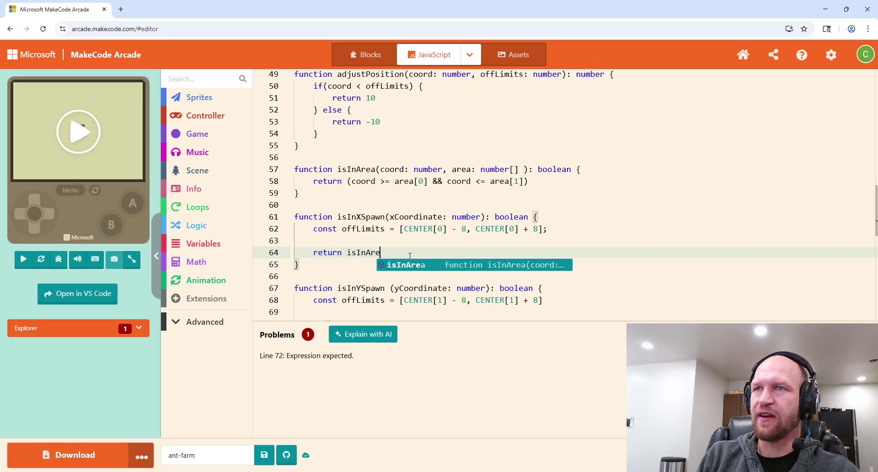
type("a(xCoordinate")
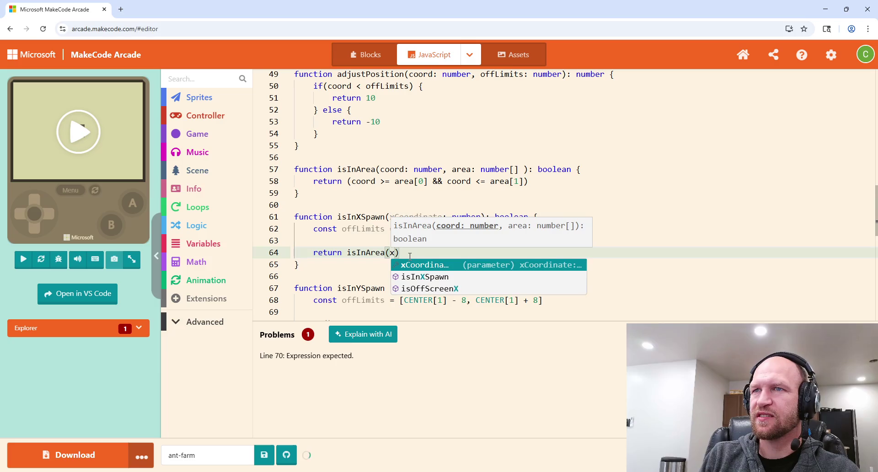
type(", offLimi")
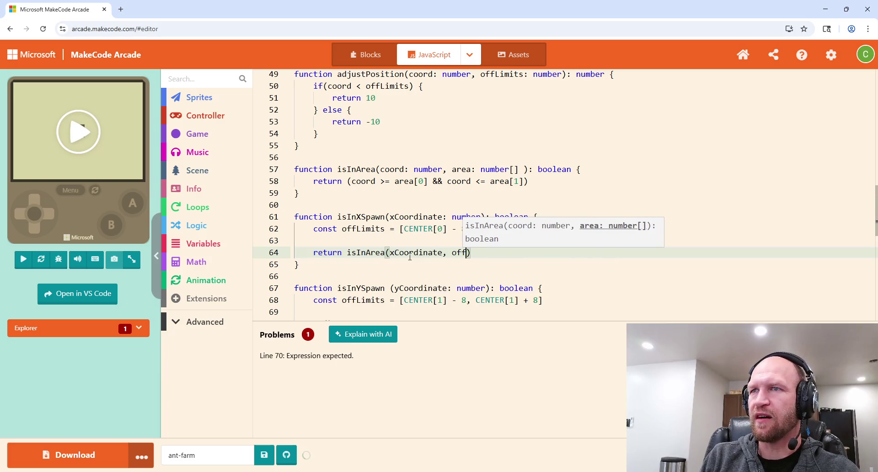
type("ts);")
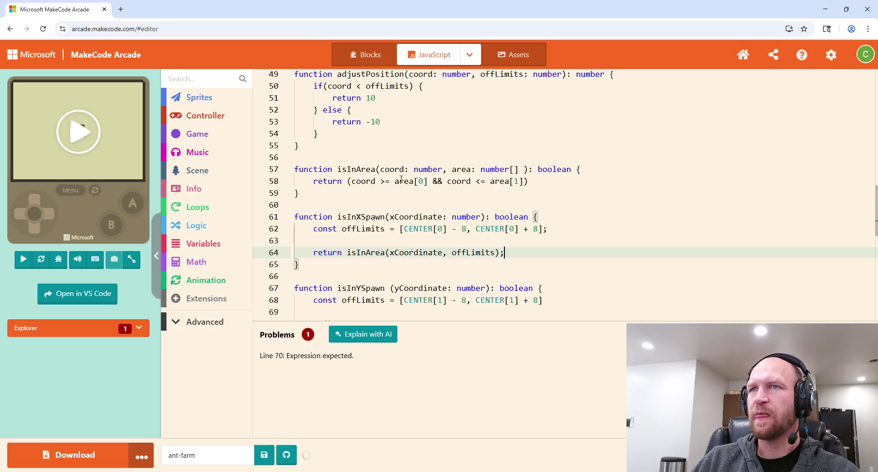
scroll(503, 236, "down", 2)
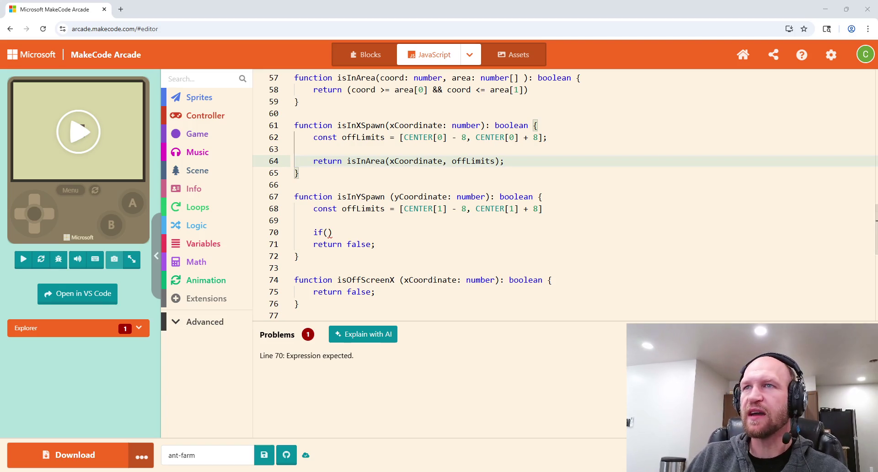
Delete isInYSpawn's if() and return false lines, and remove the blank line in isInXSpawn.
left_click(328, 233)
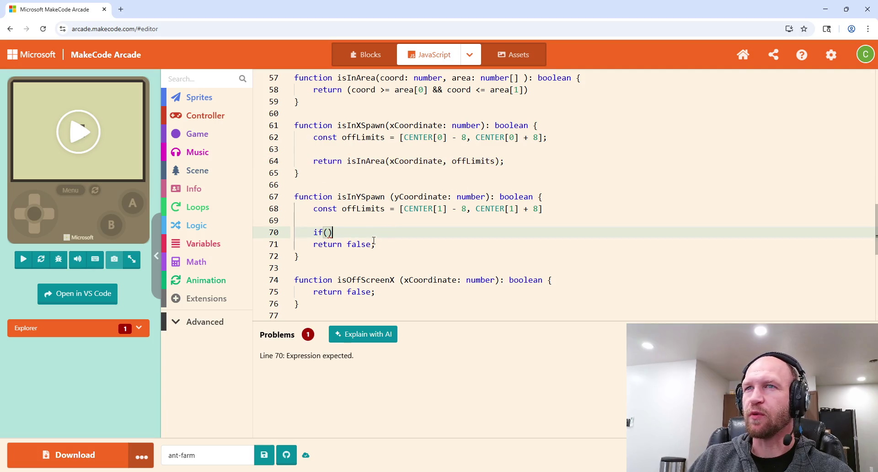
left_click_drag(377, 246, 315, 231)
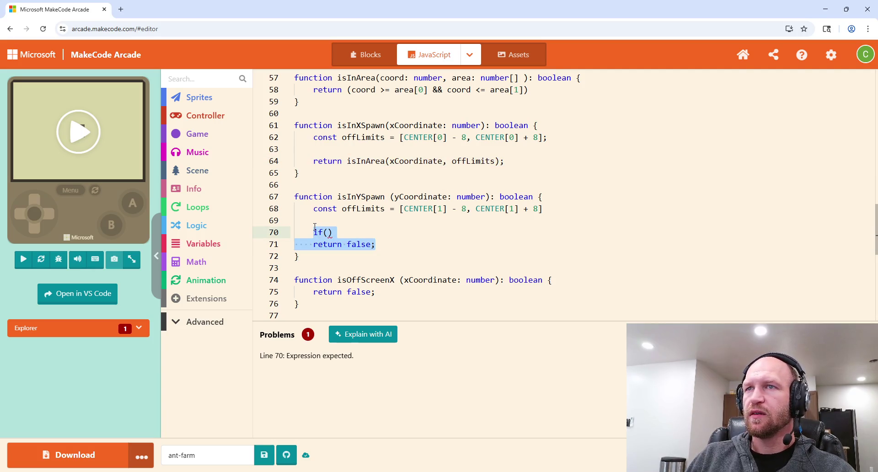
key("BackSpace")
key("BackSpace")
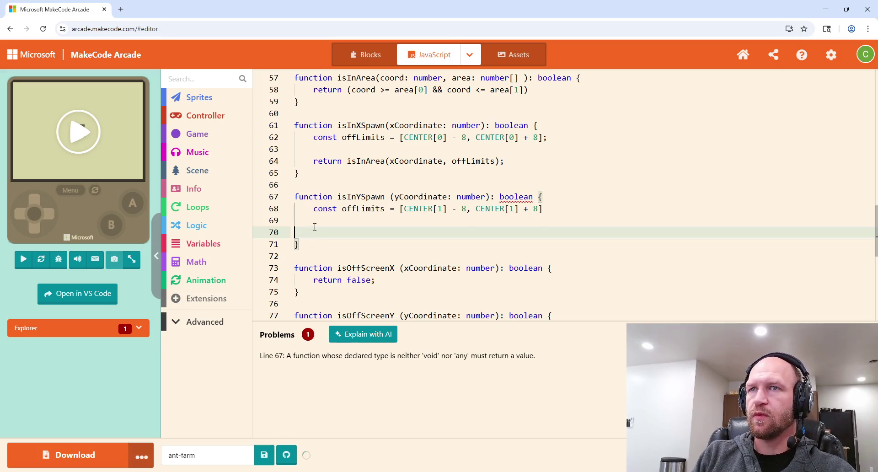
key("BackSpace")
type("ret")
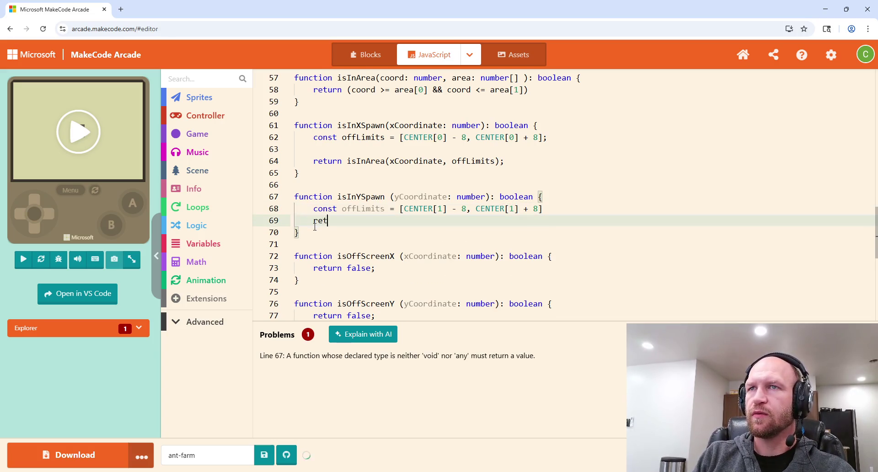
type("urn")
left_click(330, 149)
key("BackSpace")
key("BackSpace")
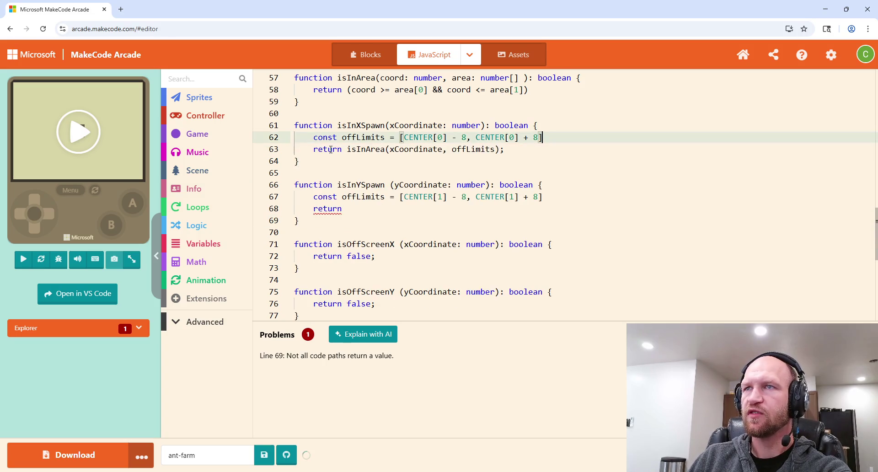
type(";")
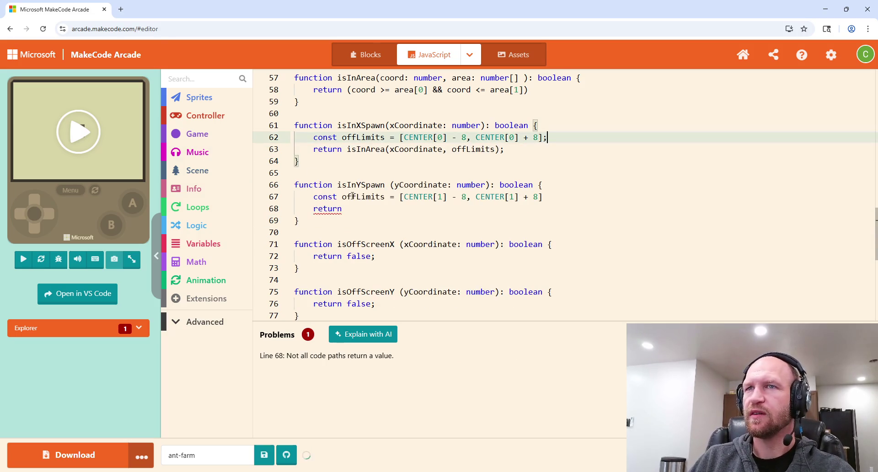
Complete isInYSpawn's statement as return isInArea(yCoordinate, offLimits);.
left_click(350, 211)
type("isIn")
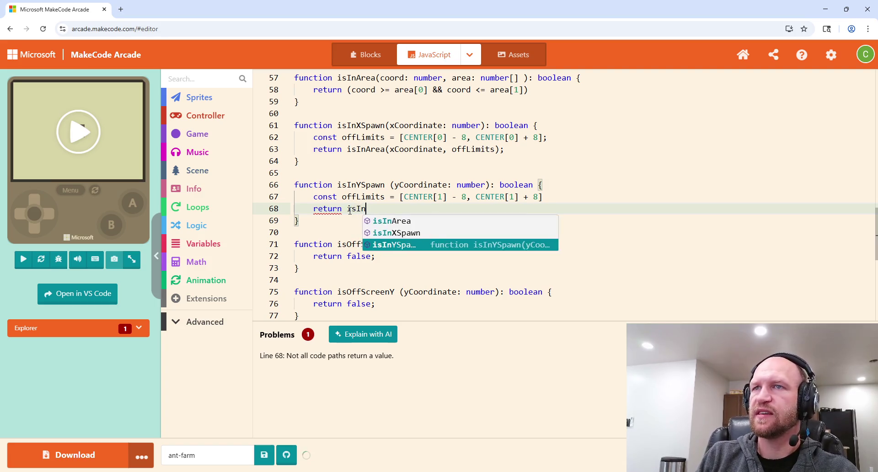
type("Area(y")
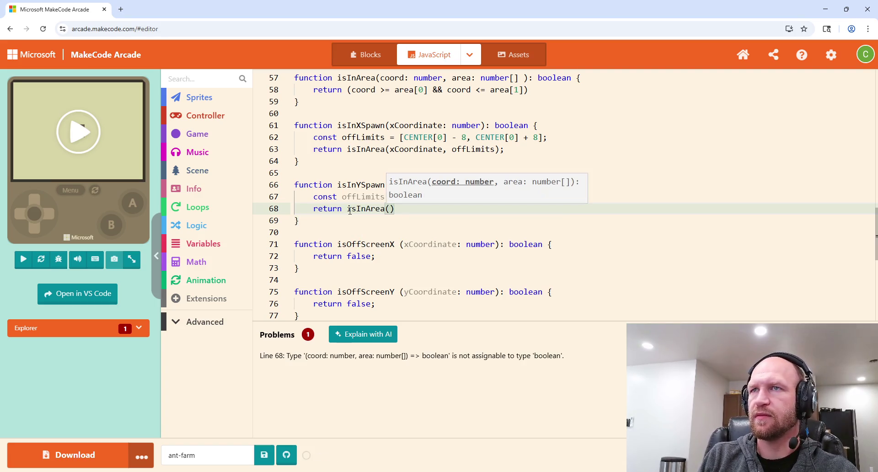
key("Tab")
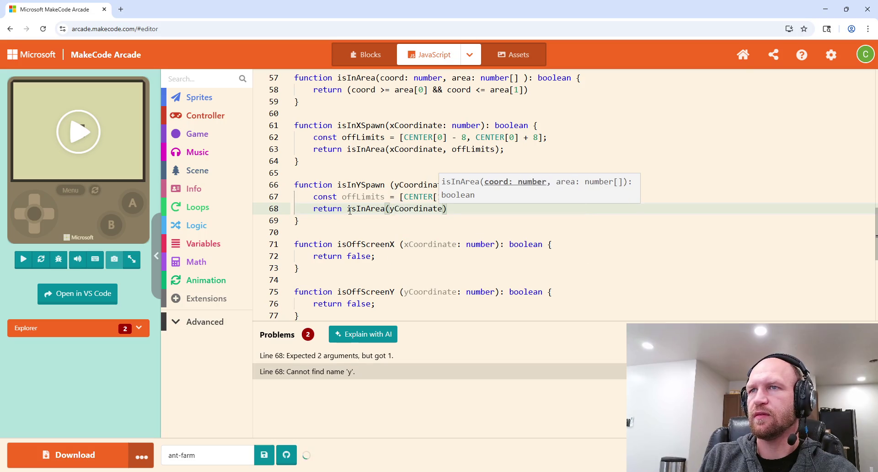
type(", offL")
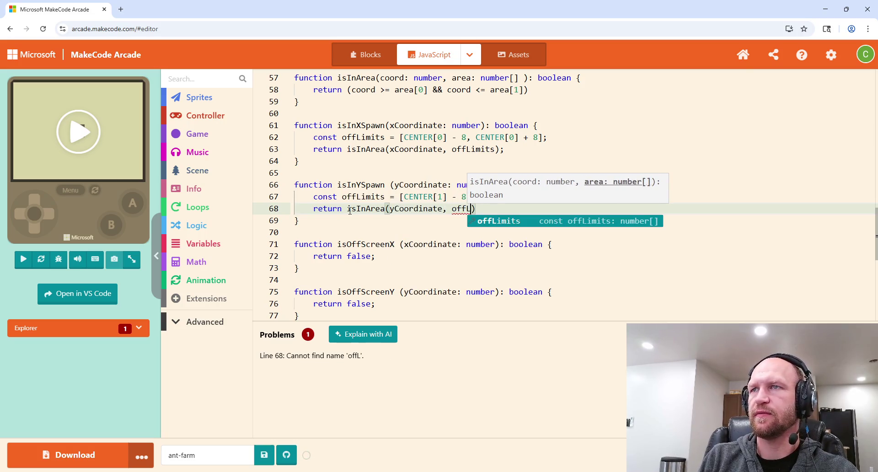
key("Tab")
key("End")
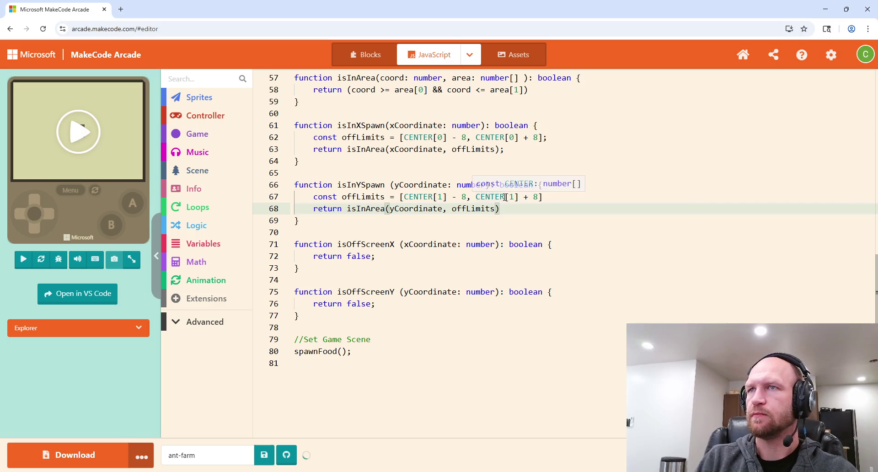
type(";")
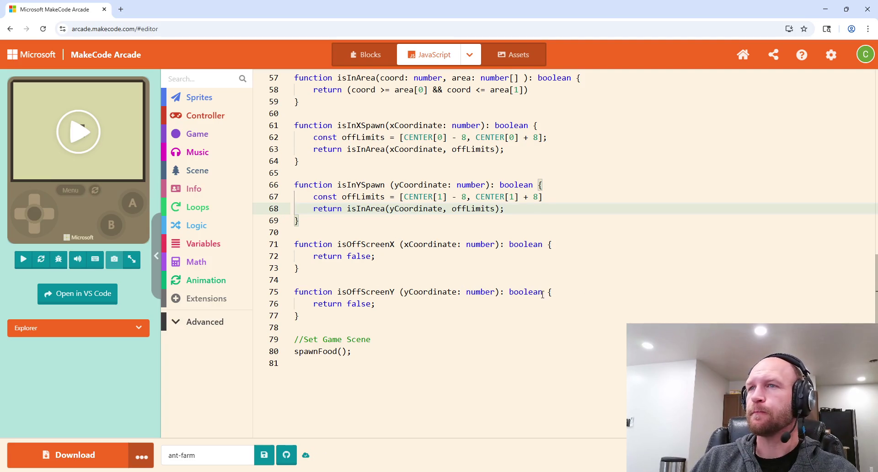
left_click(555, 244)
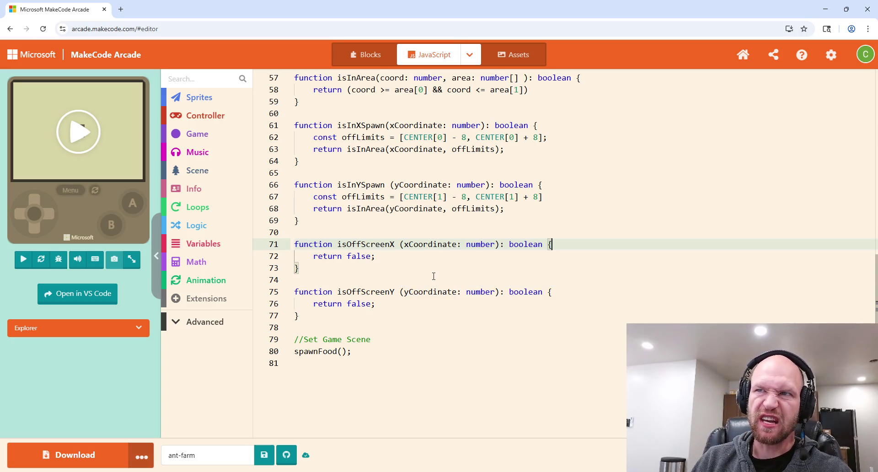
Add a 'const offLimits' declaration as the first line of isOffScreenX.
left_click(402, 257)
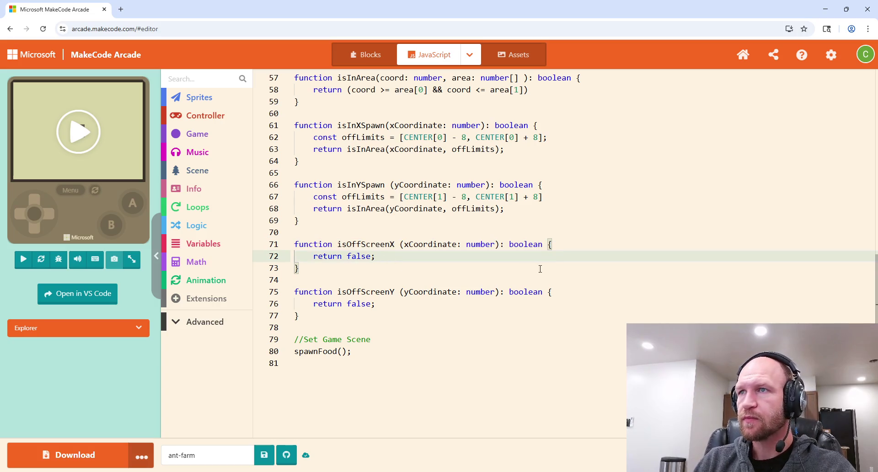
left_click(559, 246)
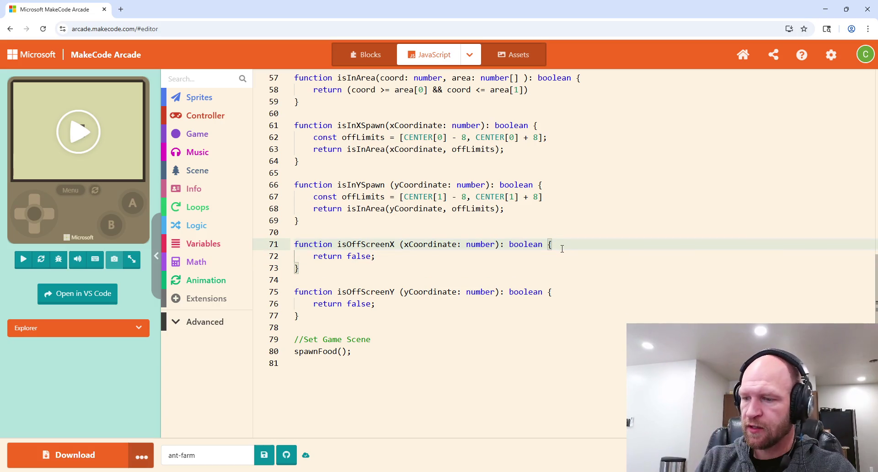
key("Return")
type("const offLimits")
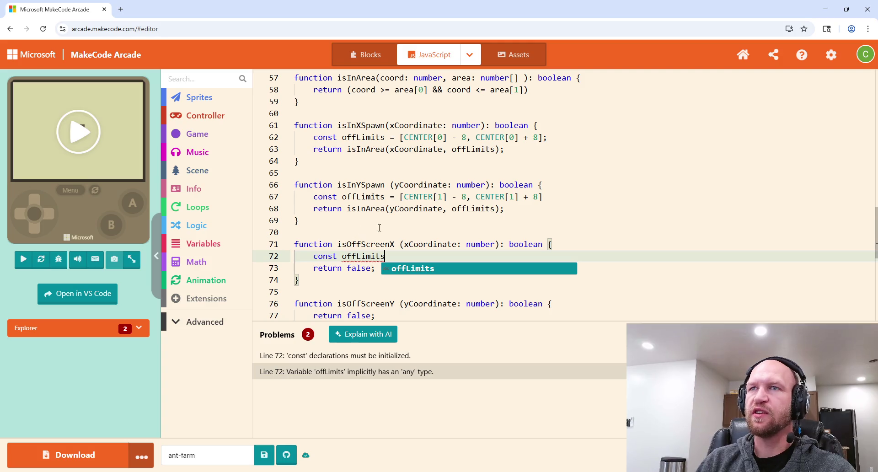
Assign offLimits = [0, FULL_WIDTH]; in isOffScreenX.
left_click(412, 269)
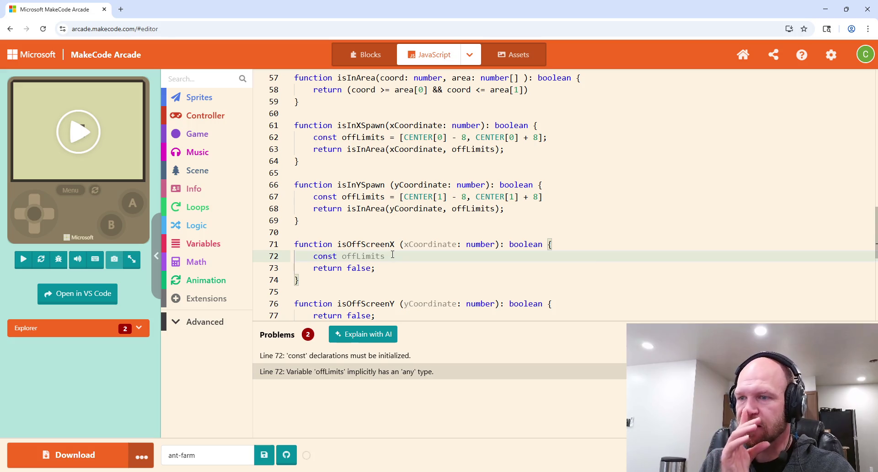
type(" =")
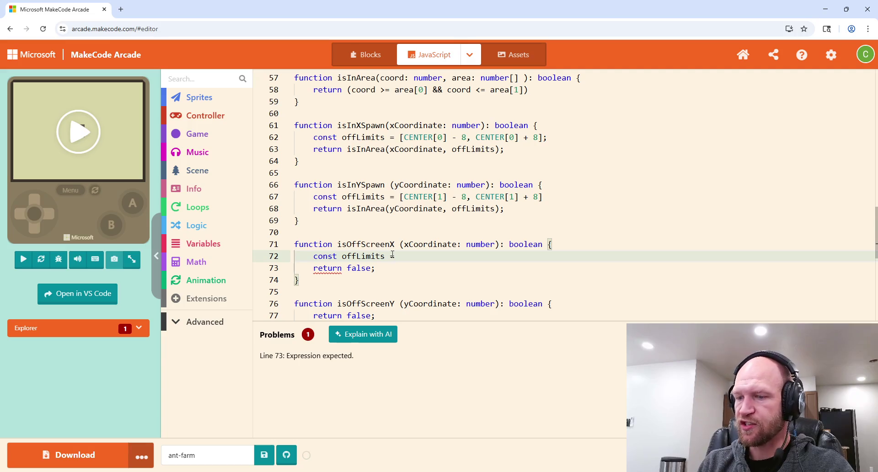
type("[")
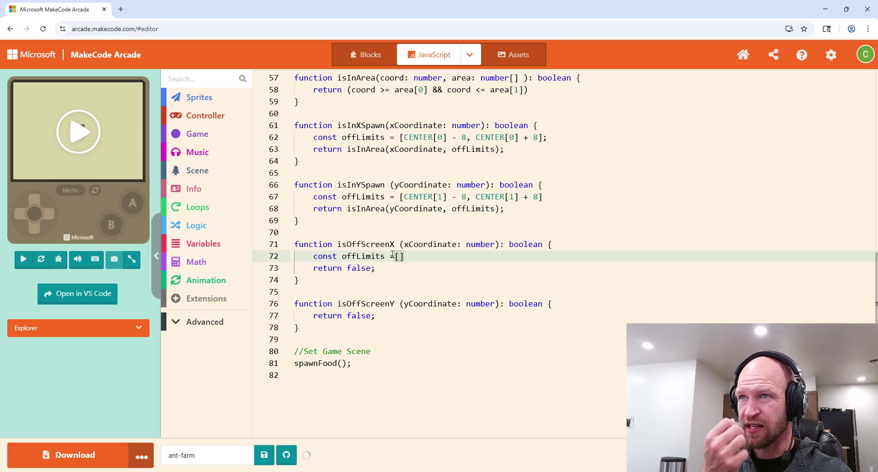
type("0")
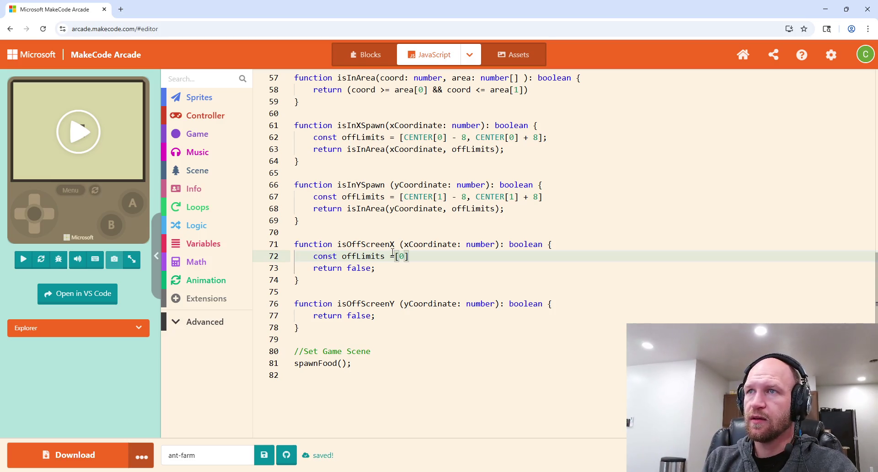
type(",")
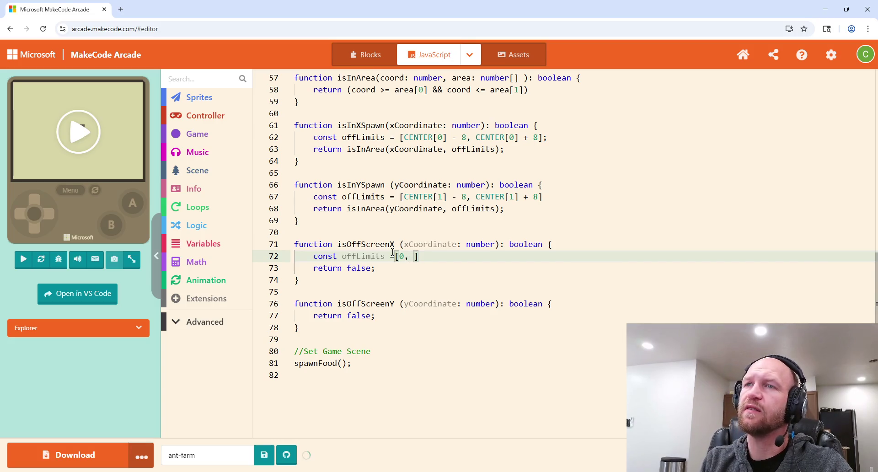
type(" FULL")
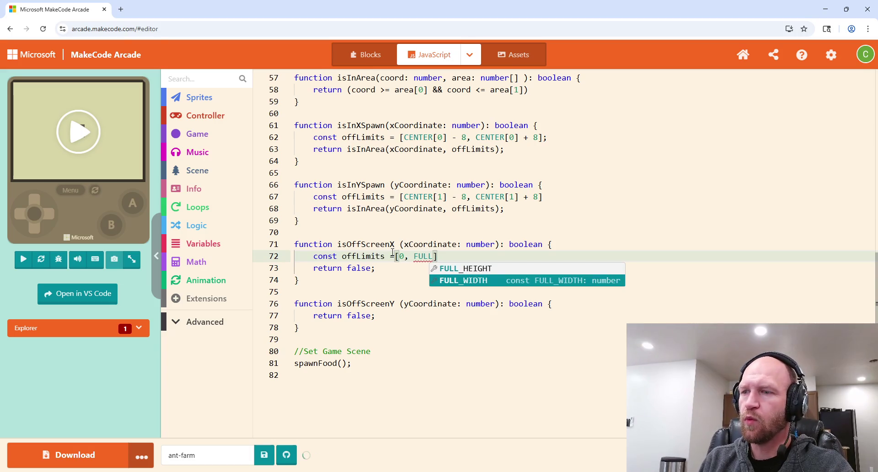
key("Return")
scroll(482, 263, "up", 1)
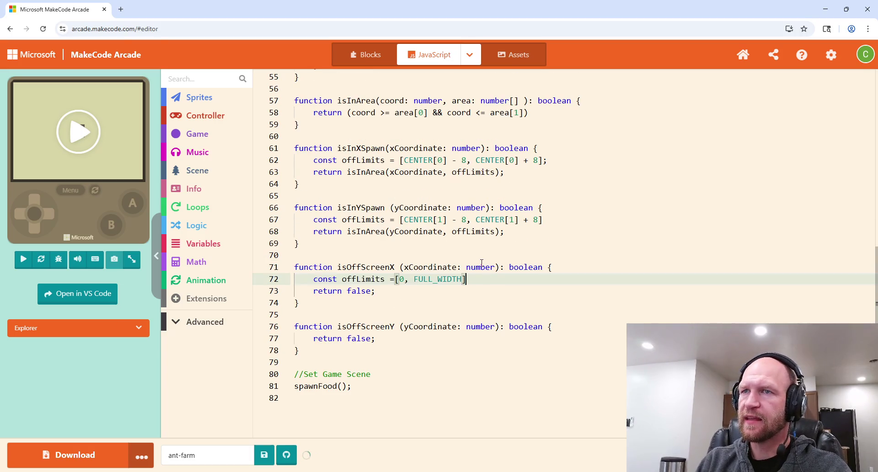
type(";")
Replace isOffScreenX's placeholder false with isInArea(xCoordinate, offLimits).
double_click(353, 292)
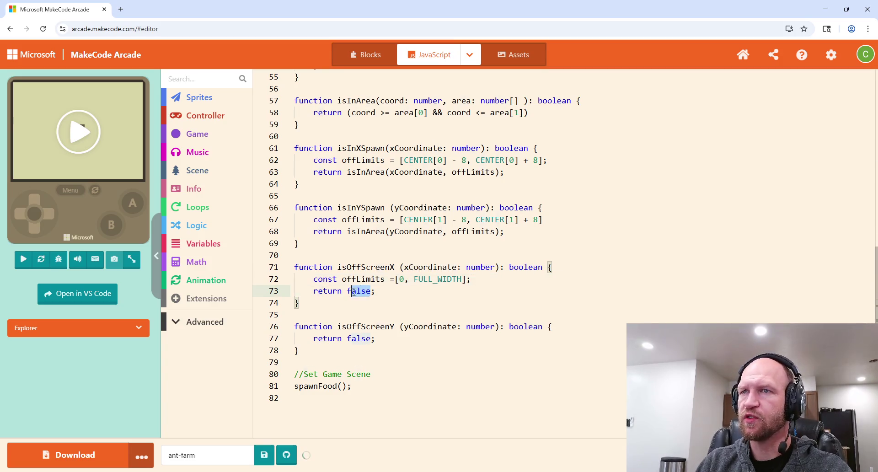
type("isInA")
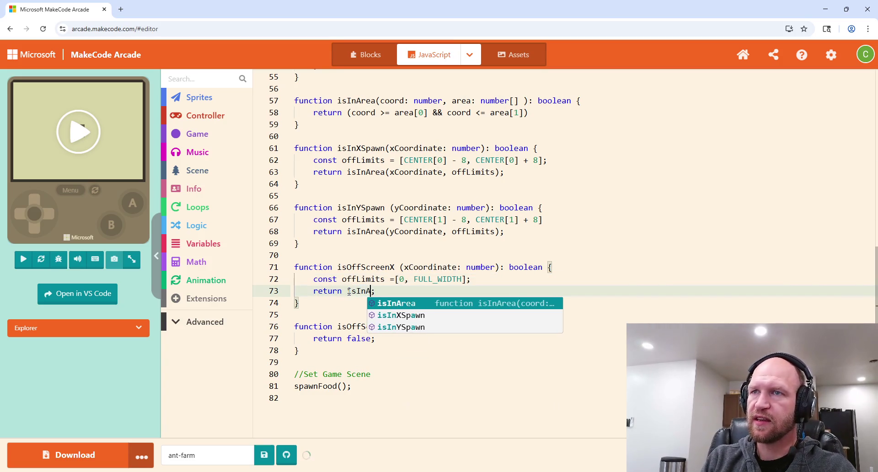
key("Return")
type("(")
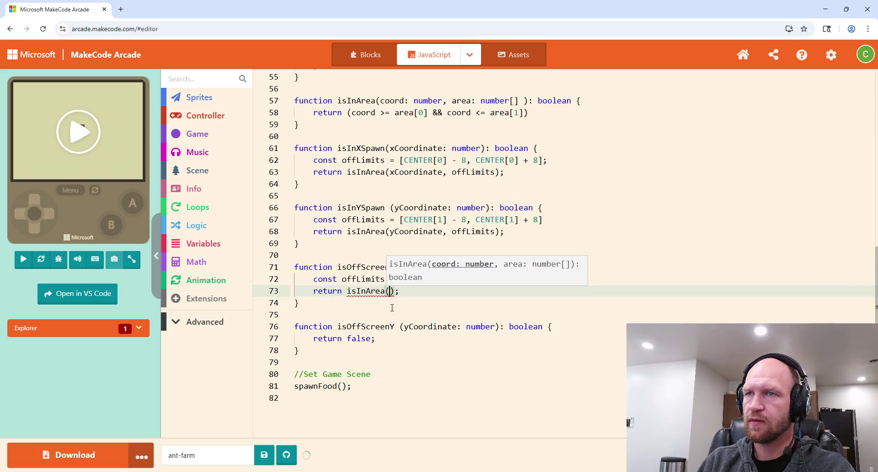
type("x")
key("Return")
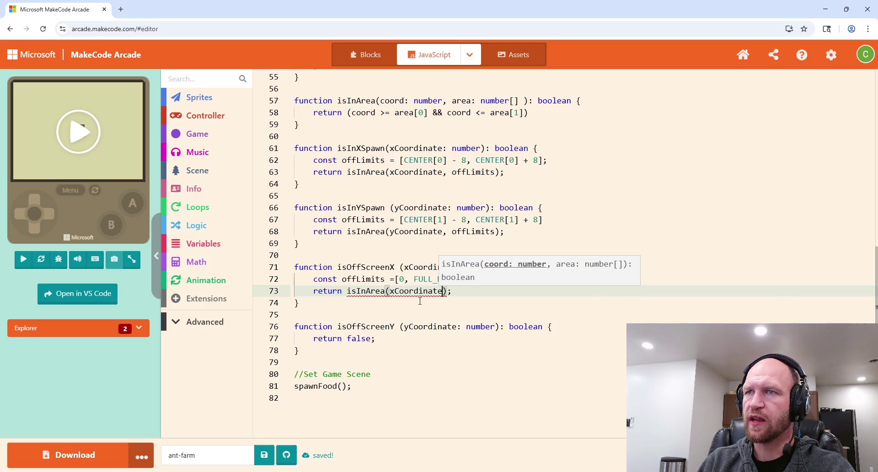
type(", ")
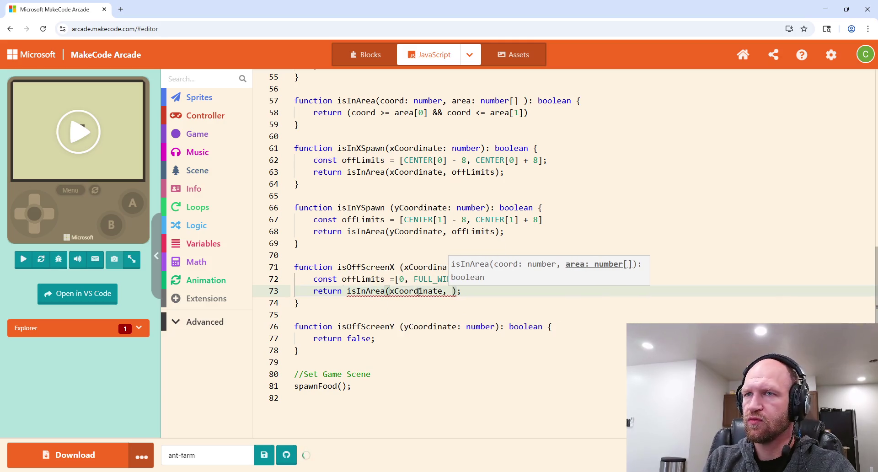
type("offLi")
key("Return")
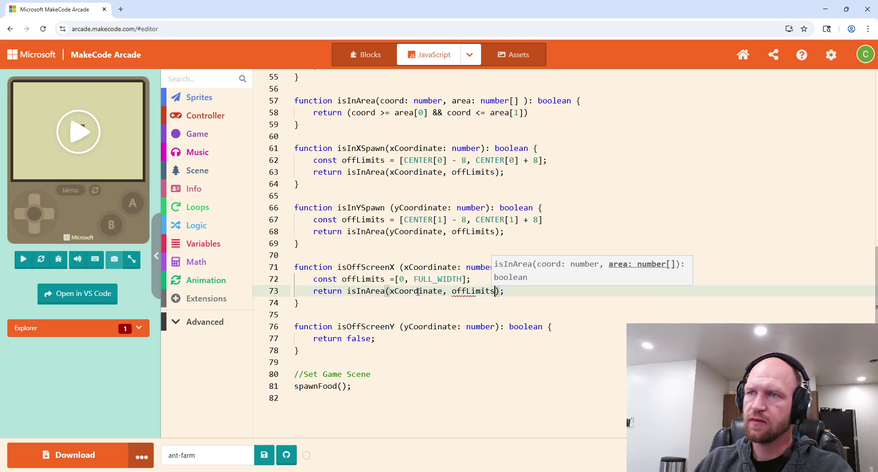
left_click(505, 298)
scroll(515, 286, "down", 1)
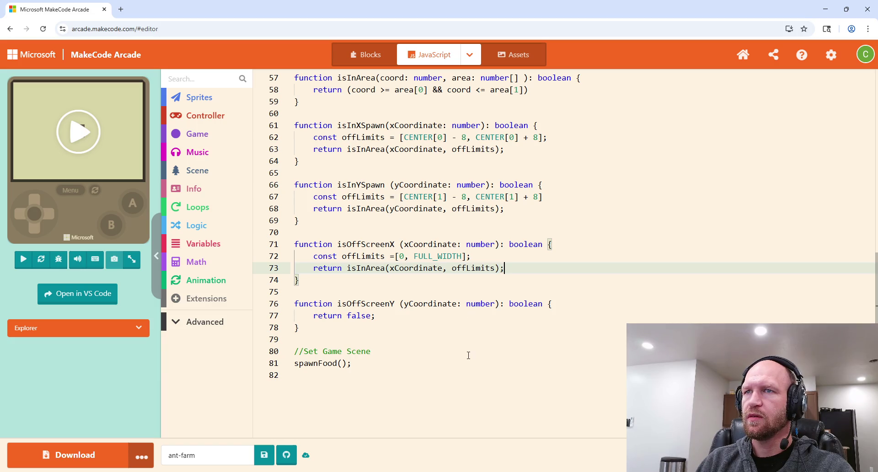
left_click(562, 304)
Declare const offLimits = [0, FULL_HEIGHT] in isOffScreenY.
key("Return")
type("const off")
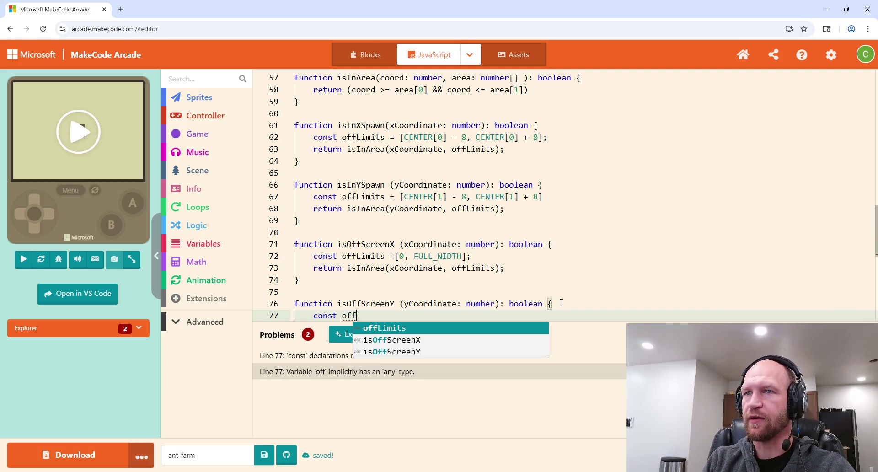
type("Limits ")
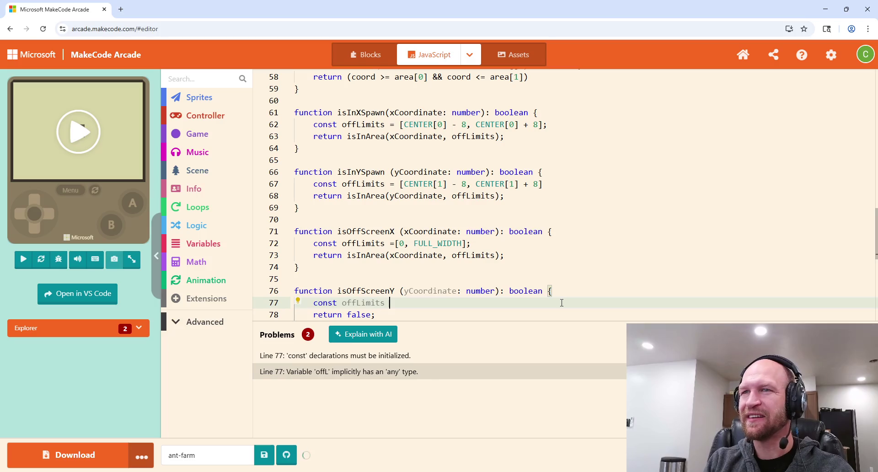
type("=")
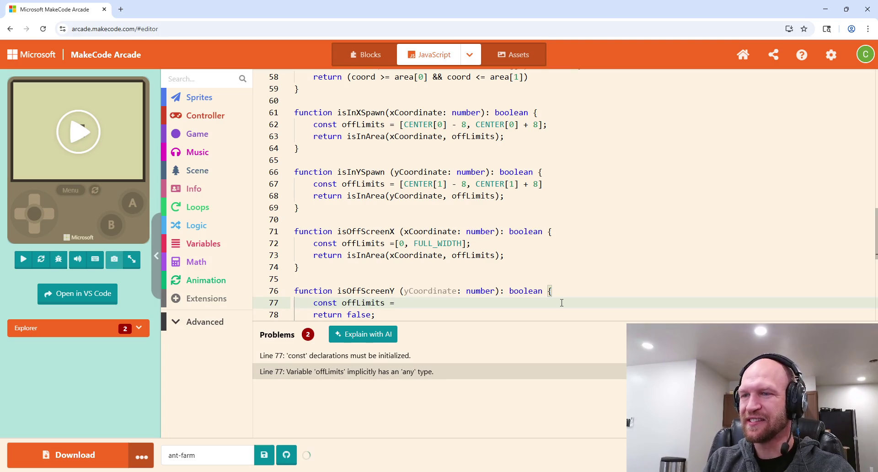
type(" [")
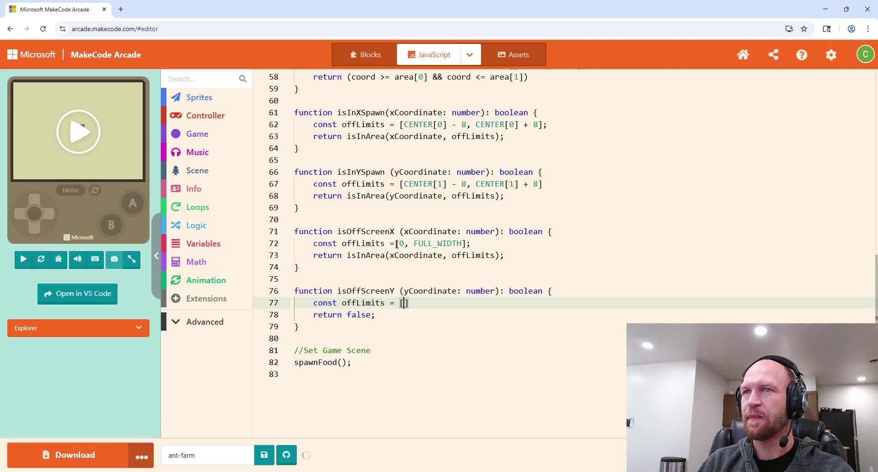
left_click(398, 244)
left_click(405, 302)
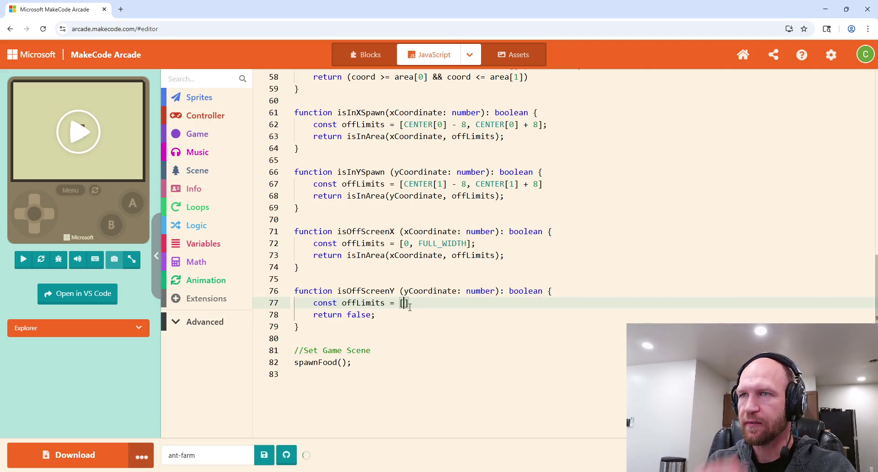
type("0,")
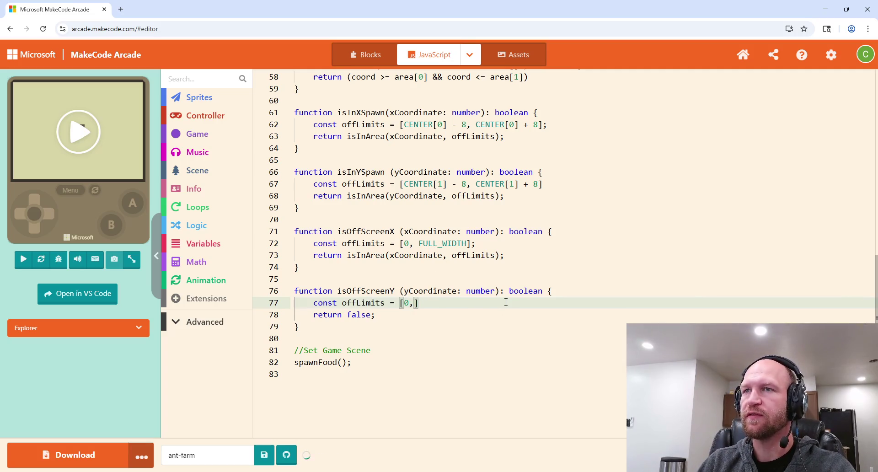
type(" Full")
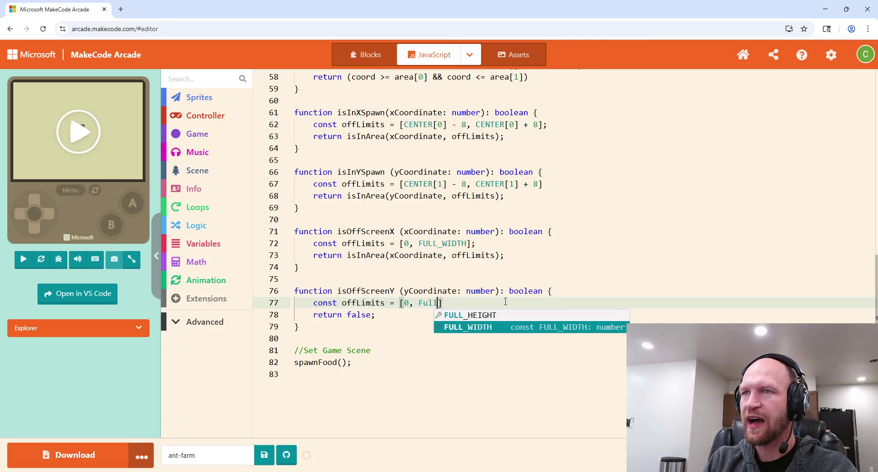
type("]")
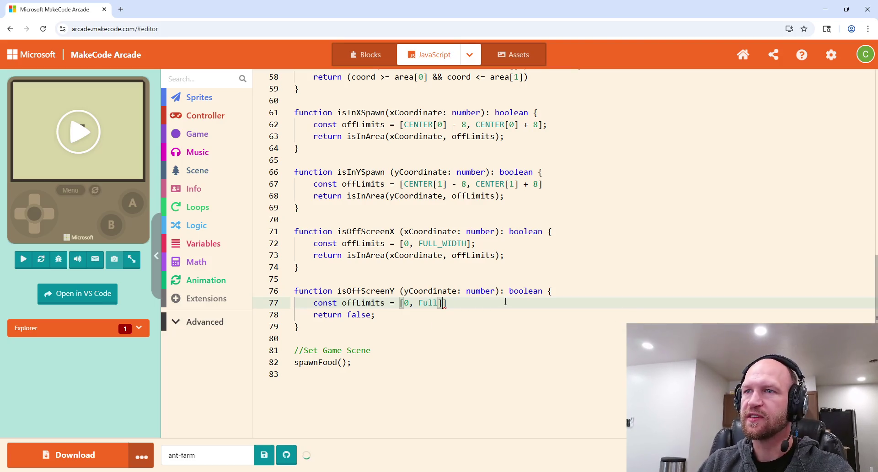
key("BackSpace")
key("BackSpace")
key("BackSpace")
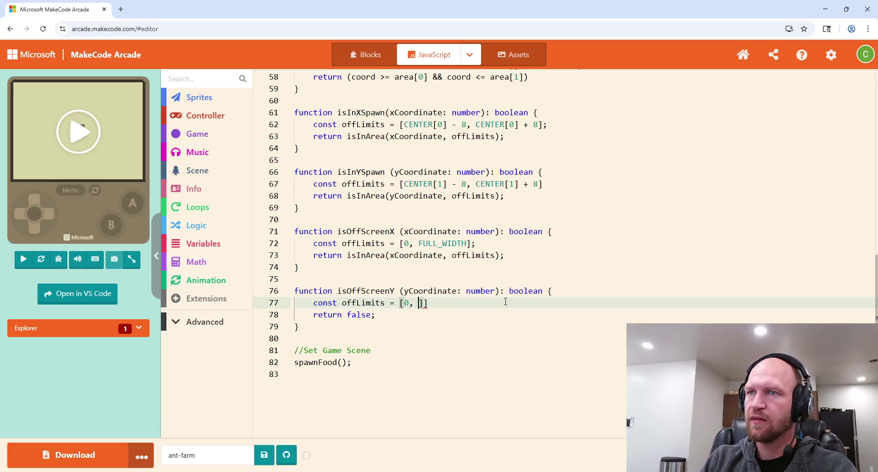
type("FULL")
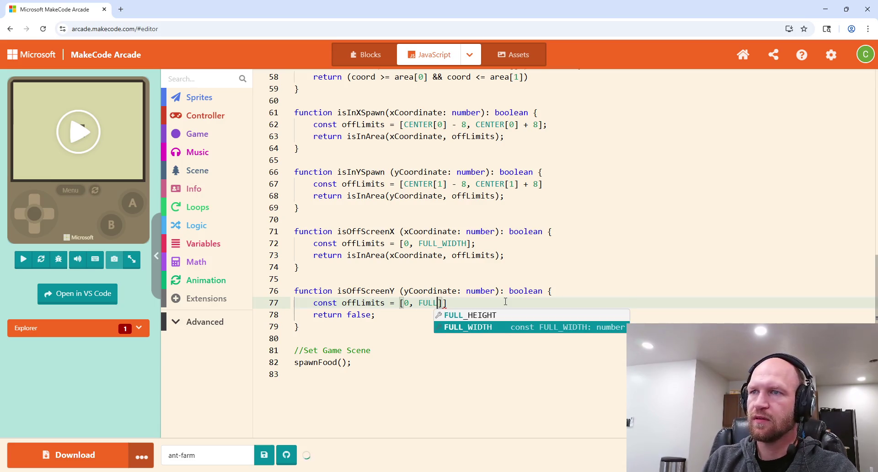
key("Up")
key("Return")
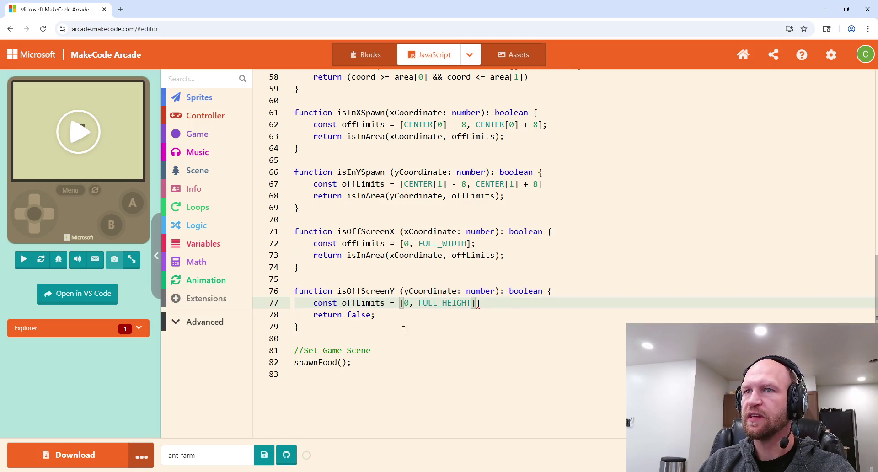
Replace isOffScreenY's placeholder false with isInArea(yCoordinate, offLimits), removing a stray equals sign.
double_click(361, 315)
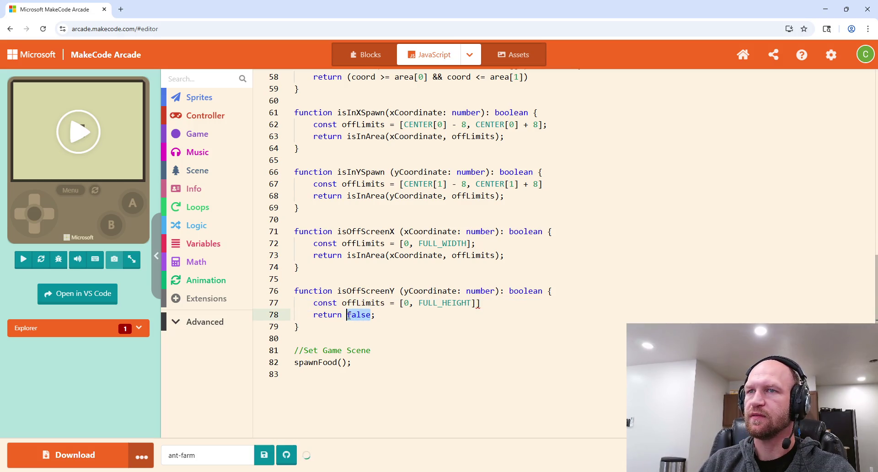
key("BackSpace")
type("=i")
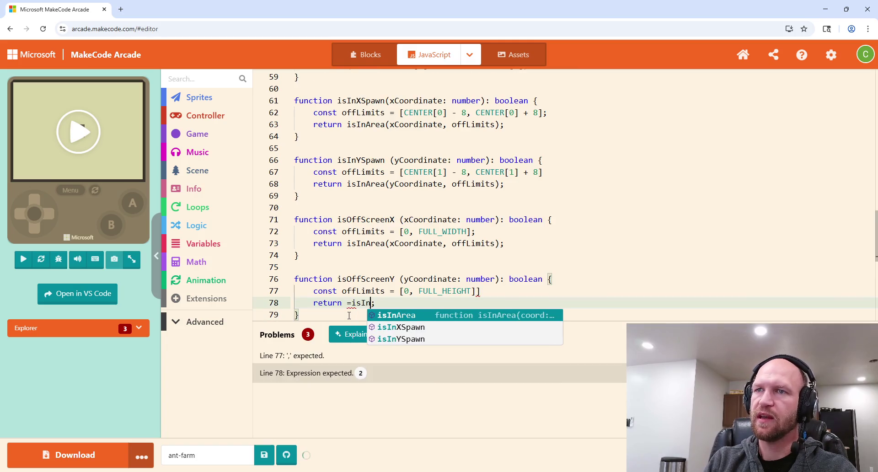
key("BackSpace")
type("i")
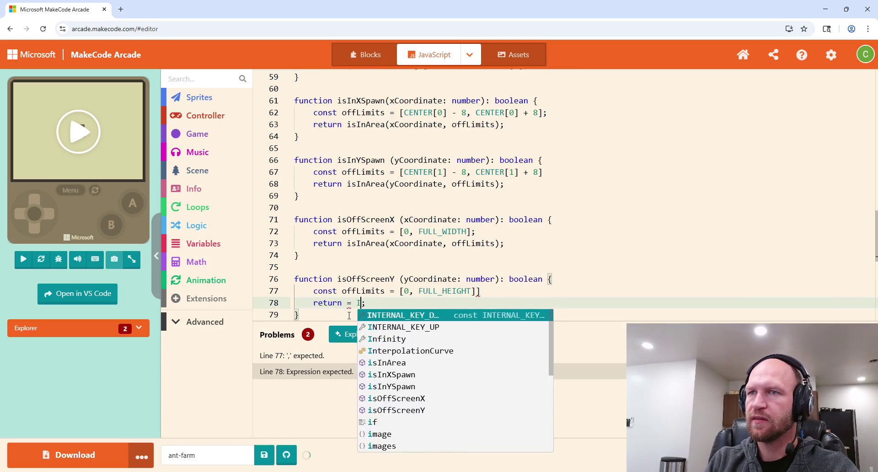
key("Escape")
type("sIn")
key("Tab")
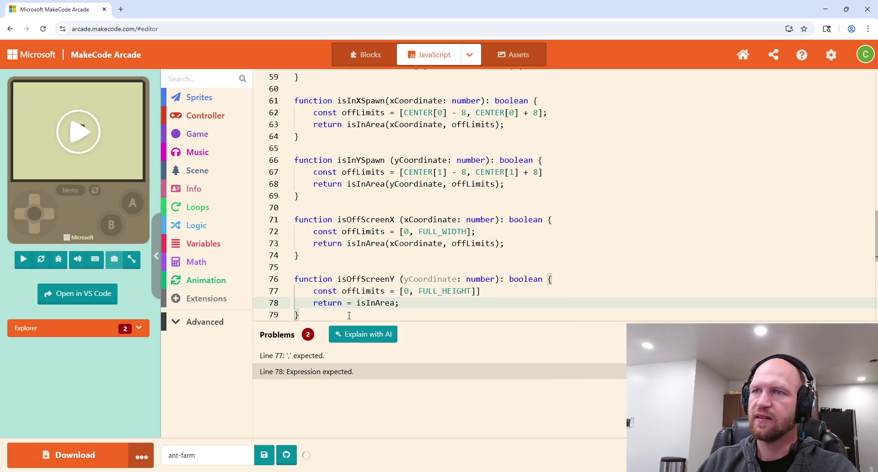
type("(")
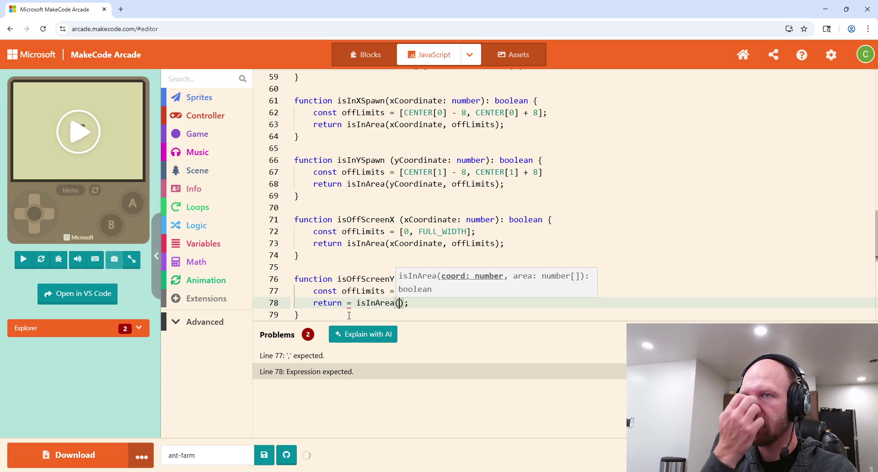
type("y")
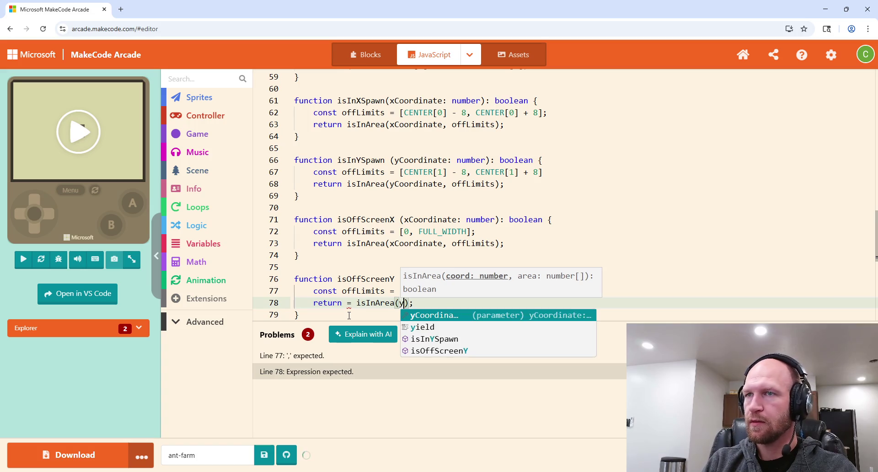
key("Tab")
type(", off")
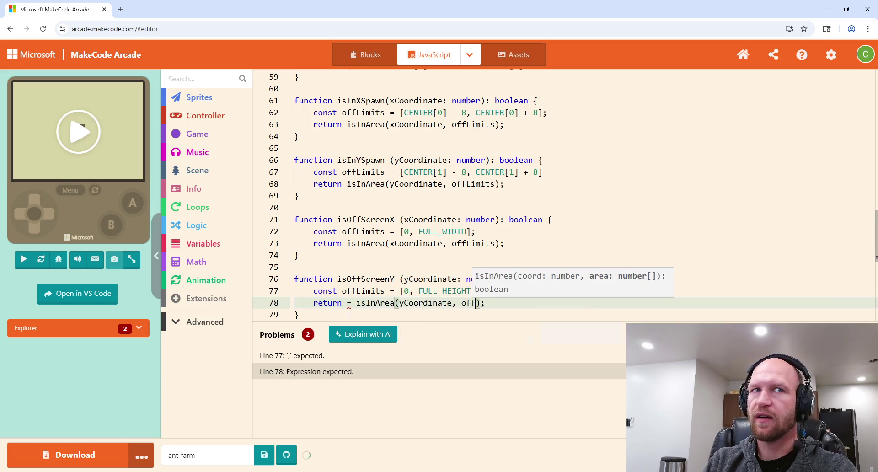
type("Limits")
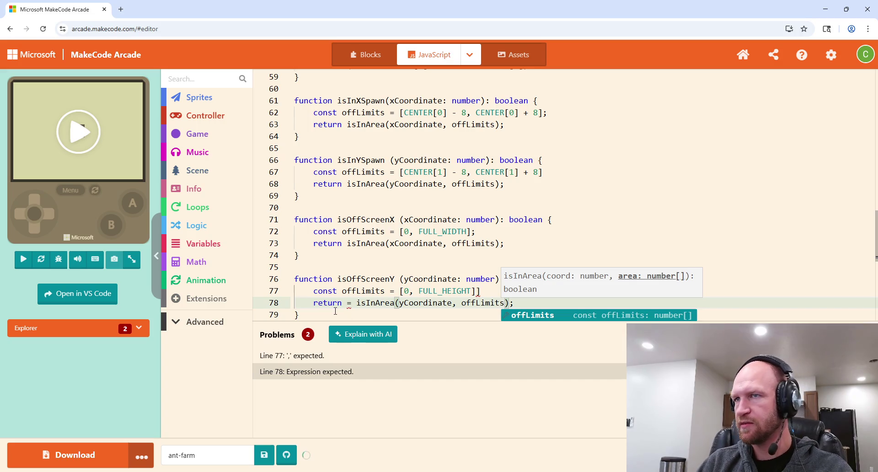
left_click(450, 270)
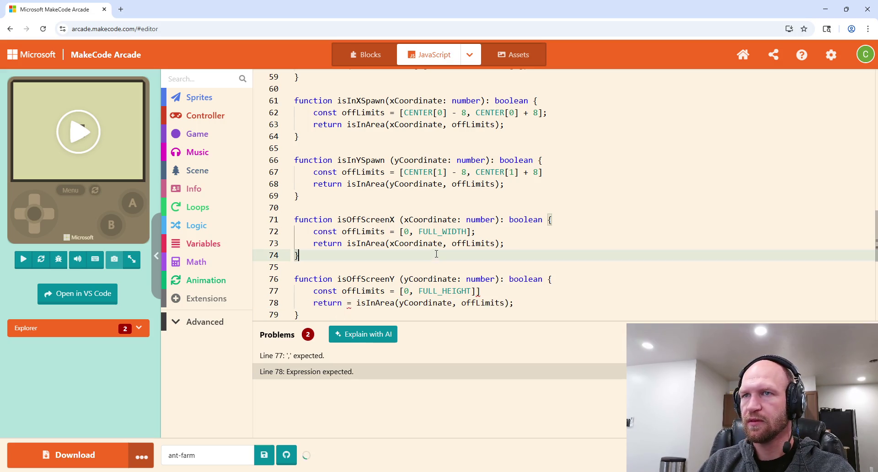
left_click(349, 302)
key("Delete")
key("Delete")
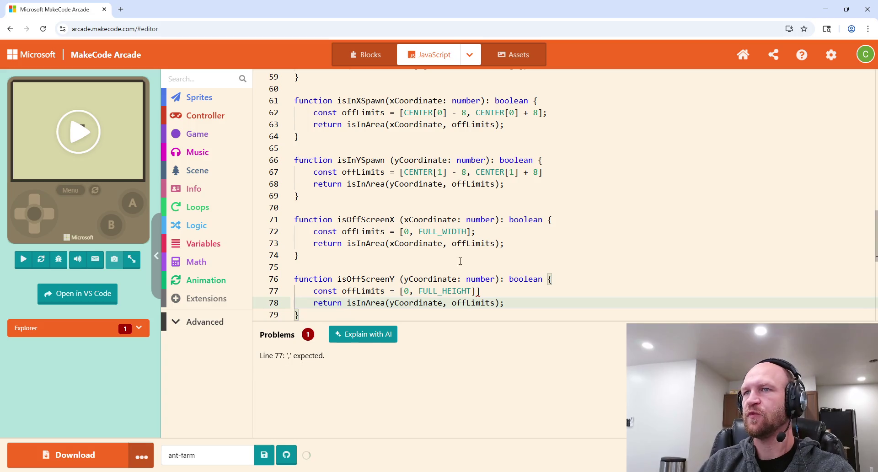
Remove the doubled closing bracket on line 77 and run the game in the simulator.
left_click(494, 255)
scroll(491, 246, "down", 1)
scroll(491, 246, "down", 2)
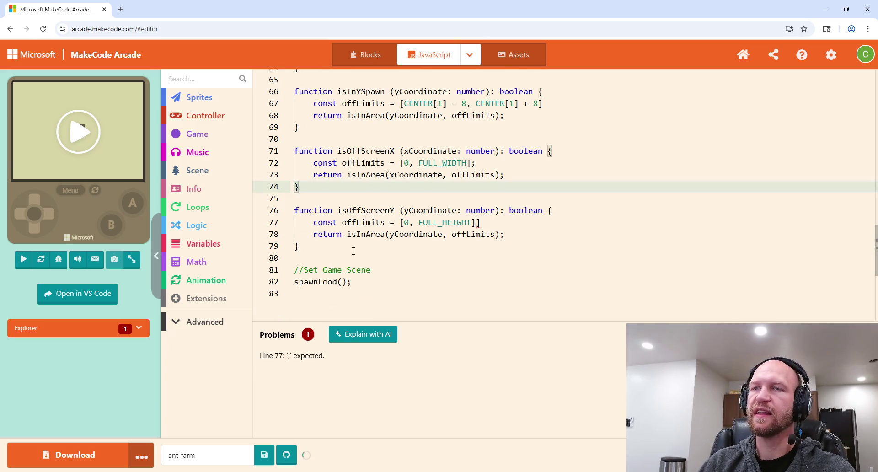
scroll(431, 257, "up", 2)
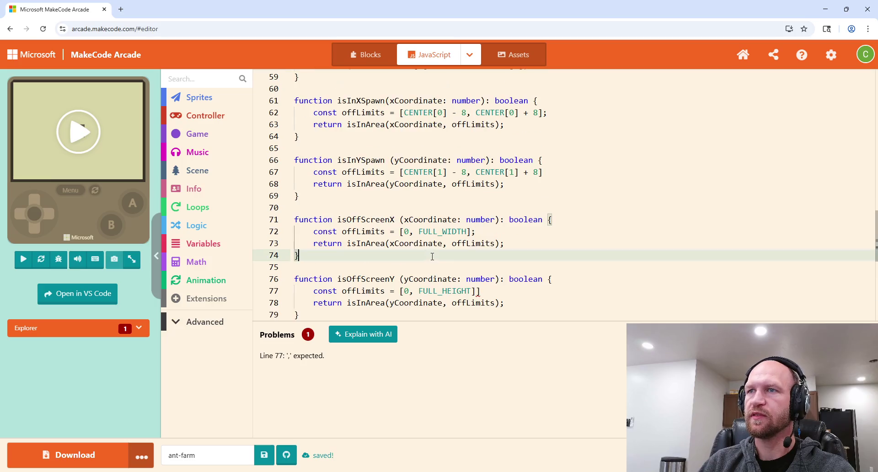
left_click(480, 245)
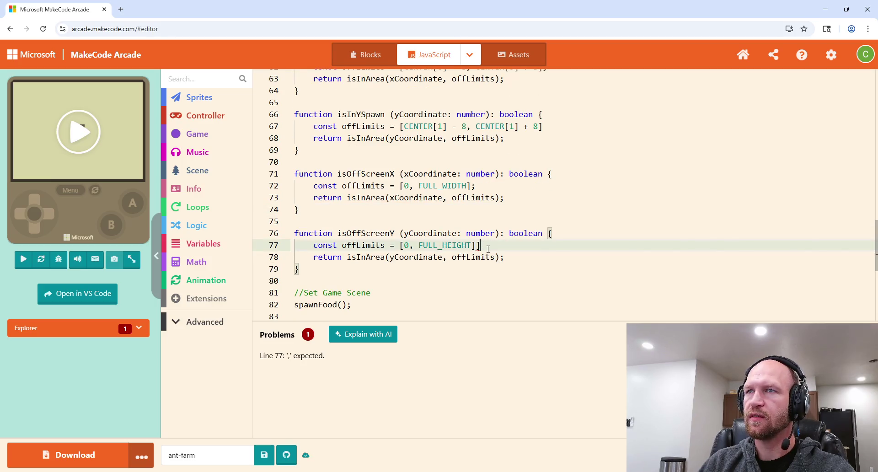
key("Delete")
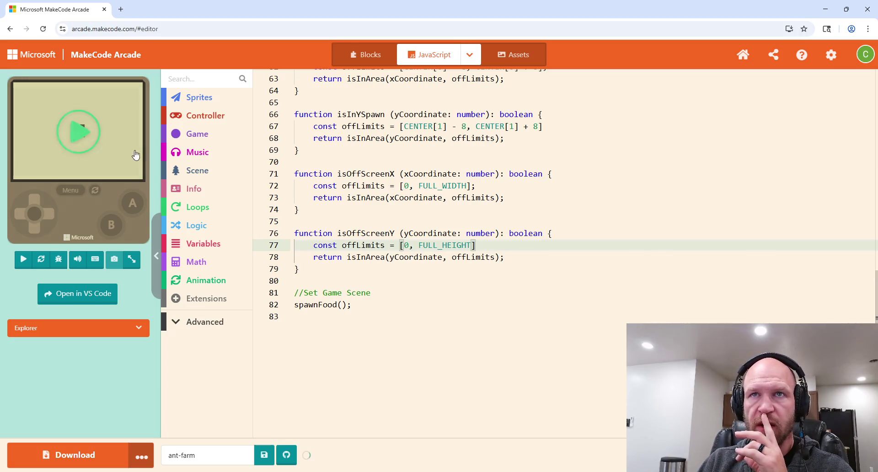
left_click(88, 139)
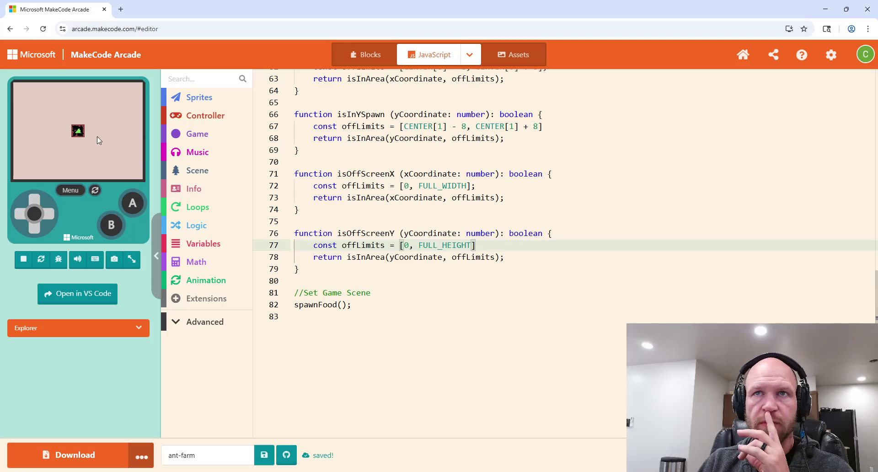
Scroll up to the spawnFood function and place the caret at the end of line 45.
scroll(506, 263, "up", 8)
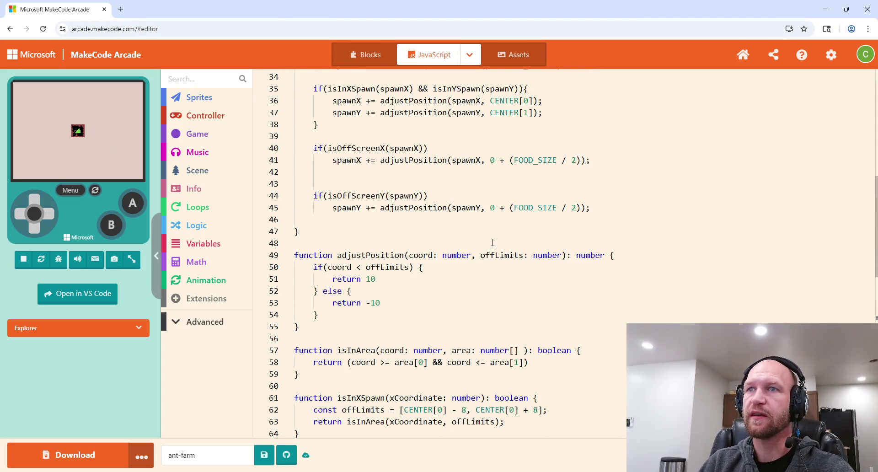
scroll(493, 242, "up", 6)
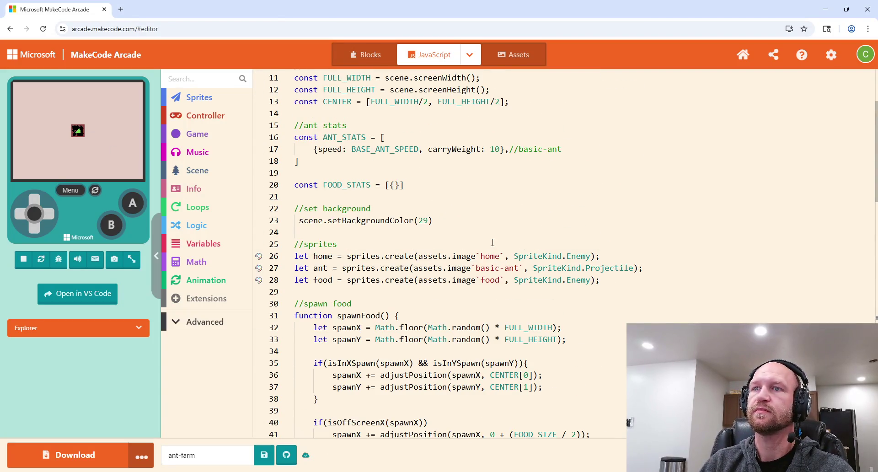
scroll(493, 242, "down", 2)
scroll(488, 180, "down", 2)
scroll(480, 179, "up", 2)
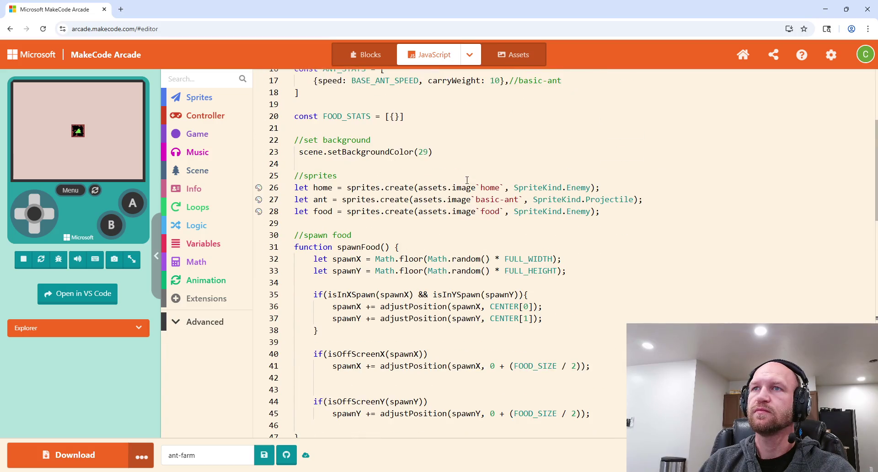
scroll(471, 177, "down", 2)
scroll(466, 177, "down", 3)
scroll(466, 176, "up", 5)
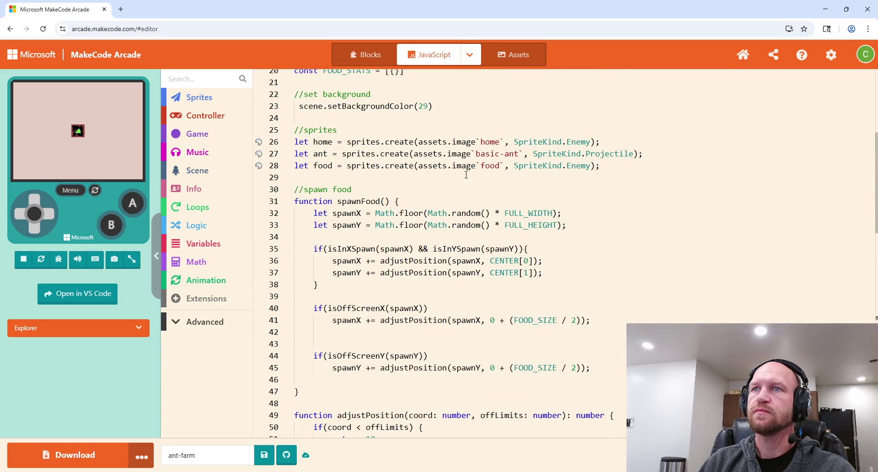
left_click(409, 199)
scroll(412, 201, "down", 2)
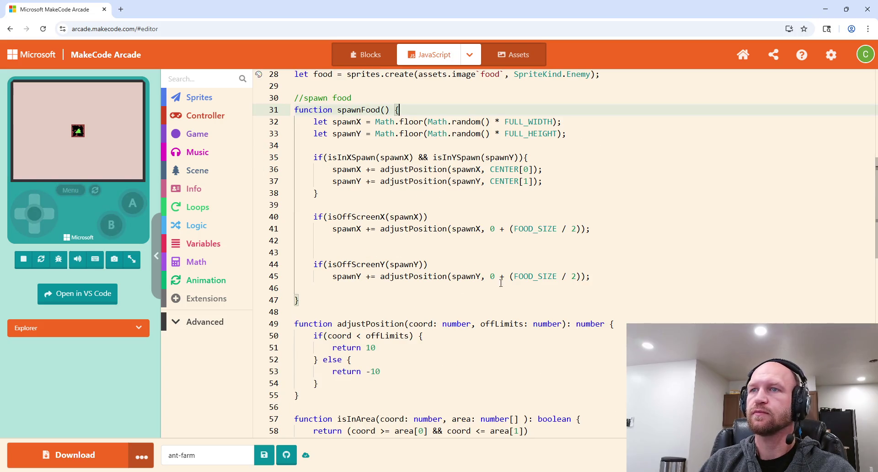
left_click(607, 277)
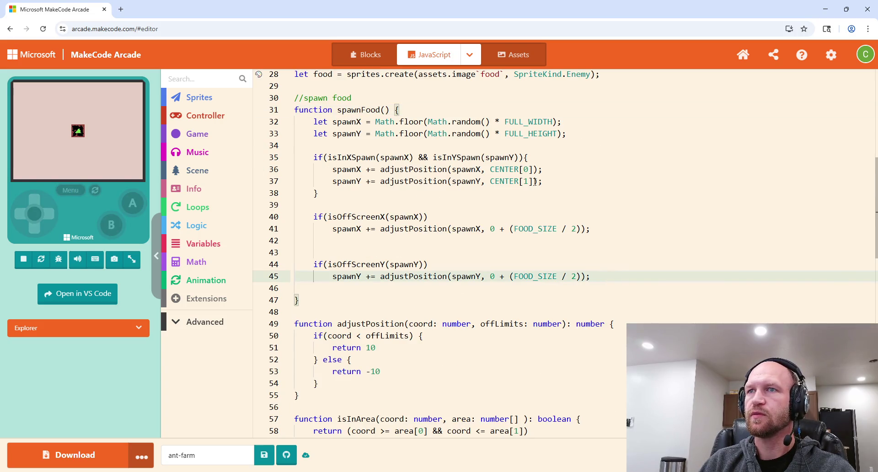
Add food.setPosition(spawnX, spawnY); on a new line after line 45 in spawnFood.
key("Return")
key("Return")
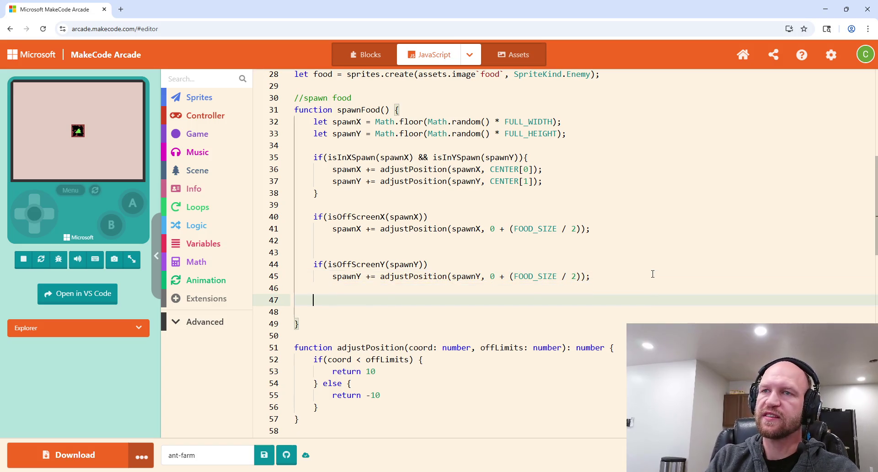
scroll(514, 273, "up", 3)
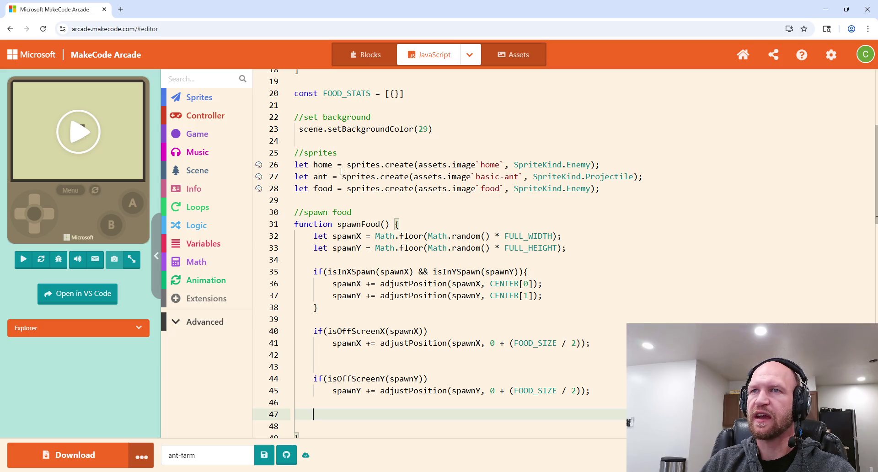
type("food")
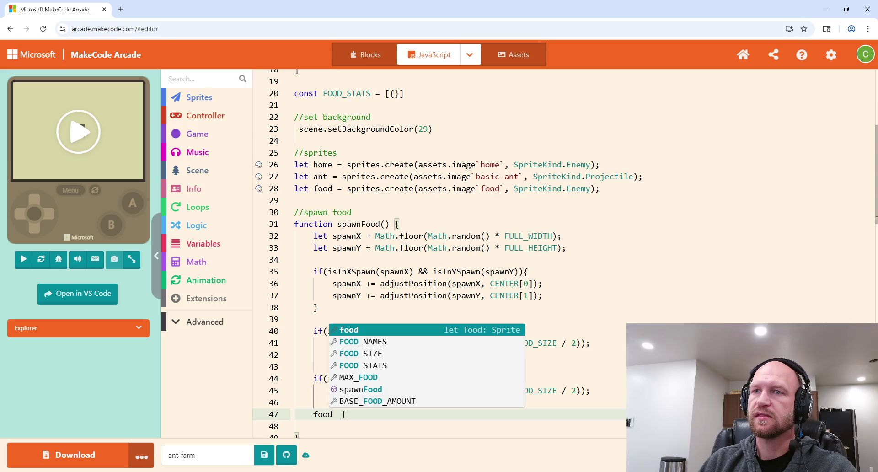
type(".")
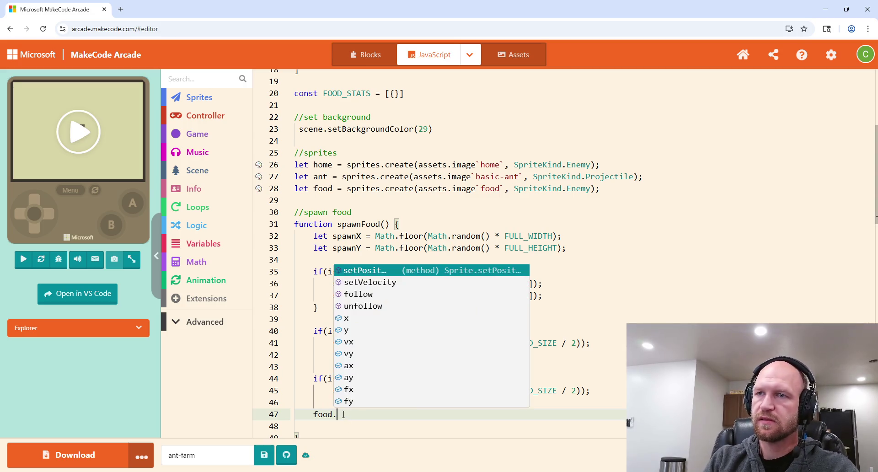
key("Return")
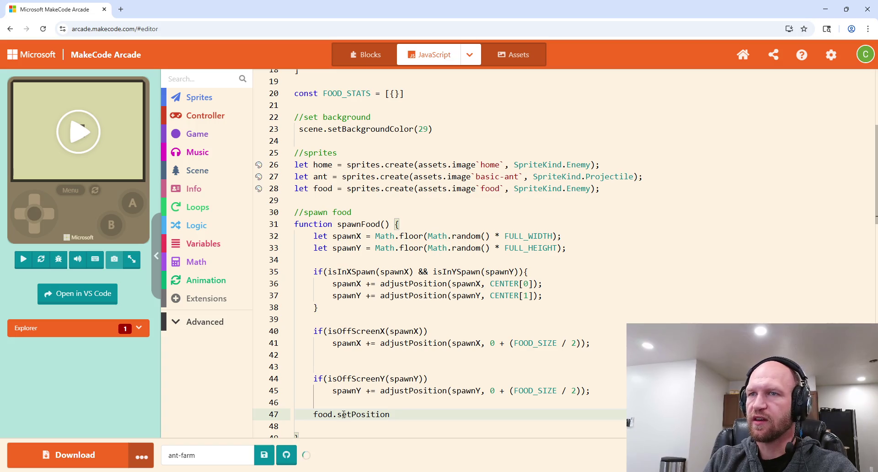
type("(spa")
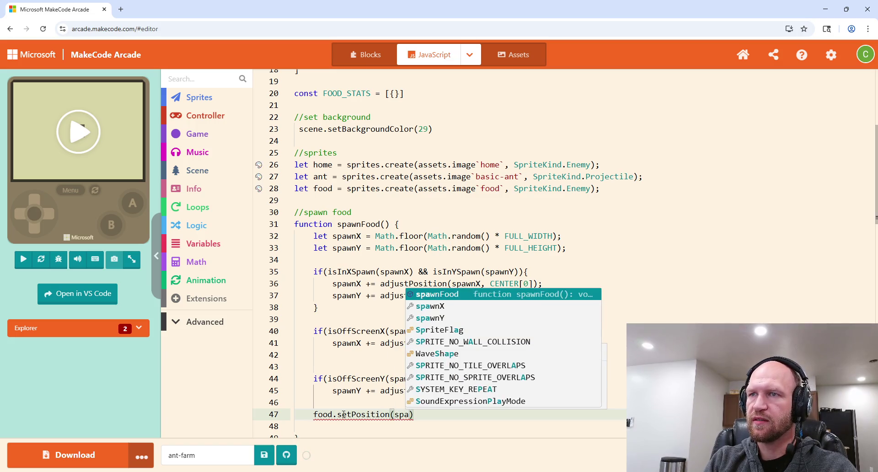
key("Down")
key("Return")
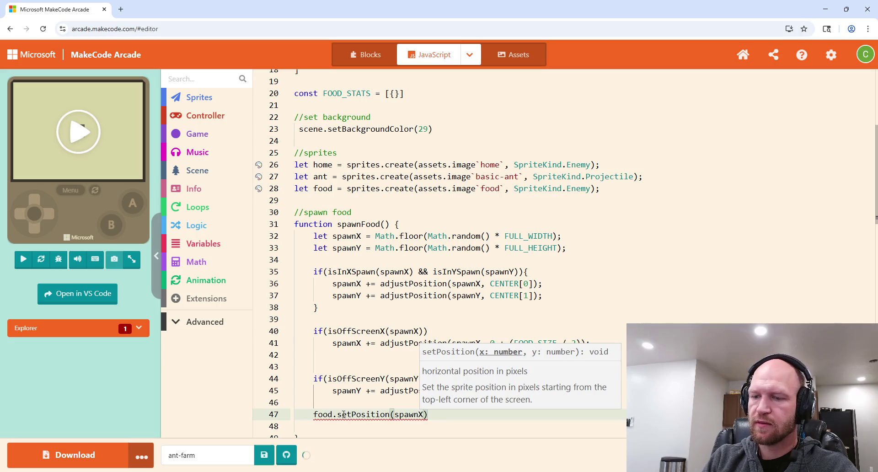
type(", spawnY")
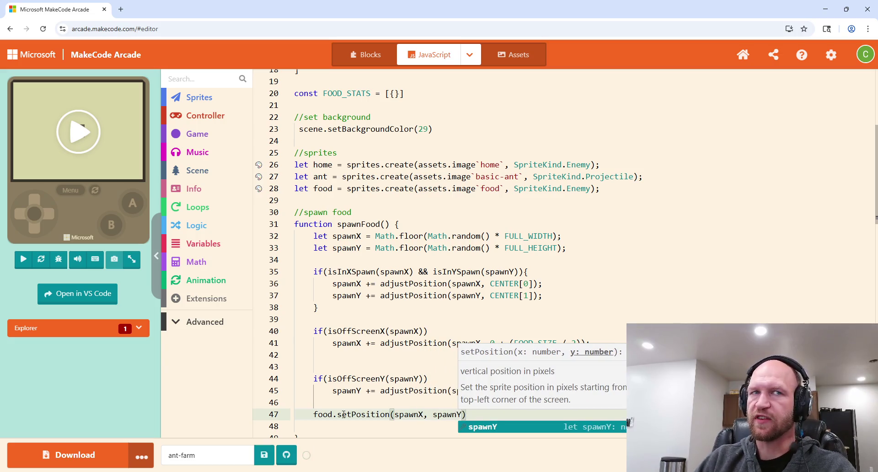
left_click(474, 414)
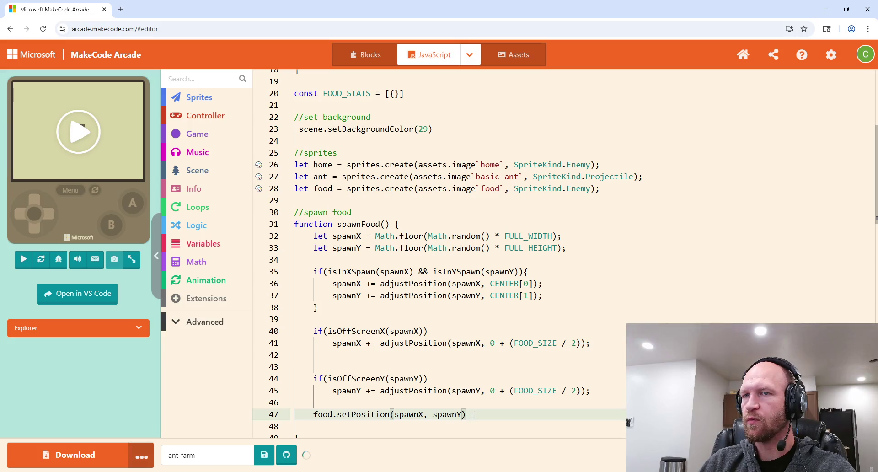
type(";")
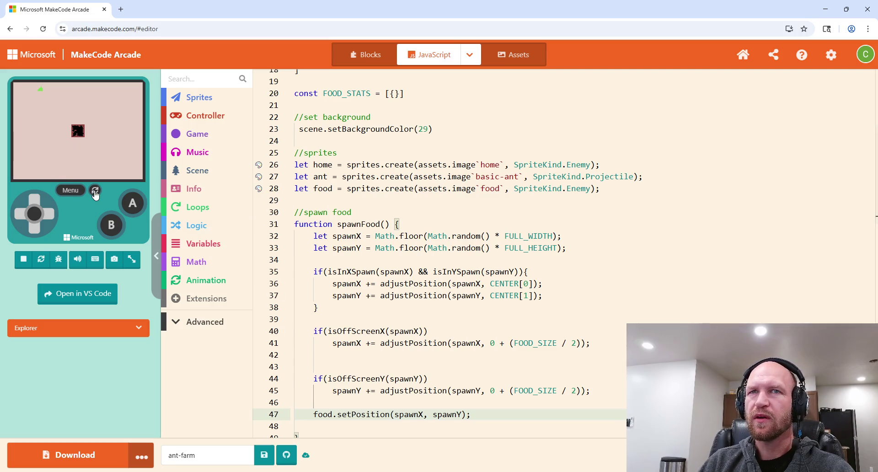
Restart the game to respawn the food, then review the centre check around line 36.
left_click(95, 191)
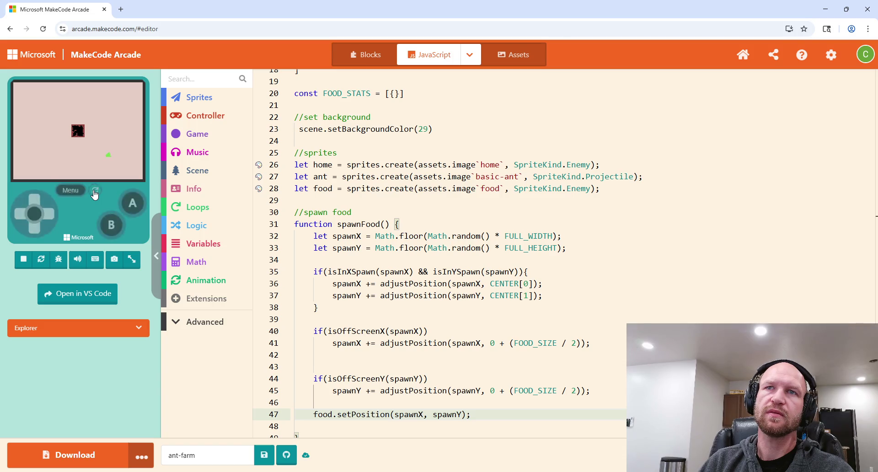
left_click(577, 284)
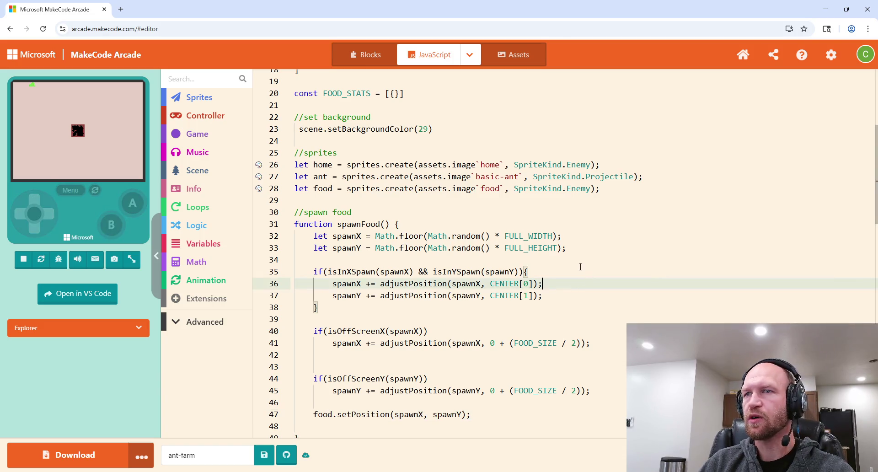
scroll(440, 286, "down", 2)
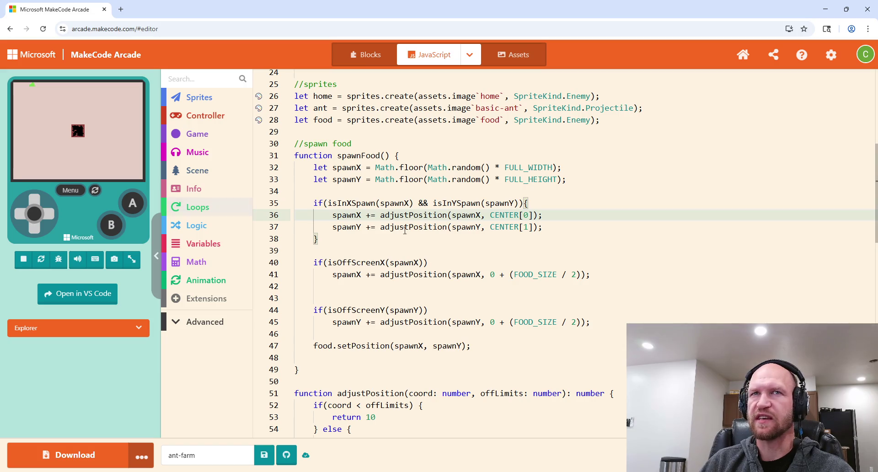
scroll(457, 247, "down", 7)
scroll(464, 240, "up", 6)
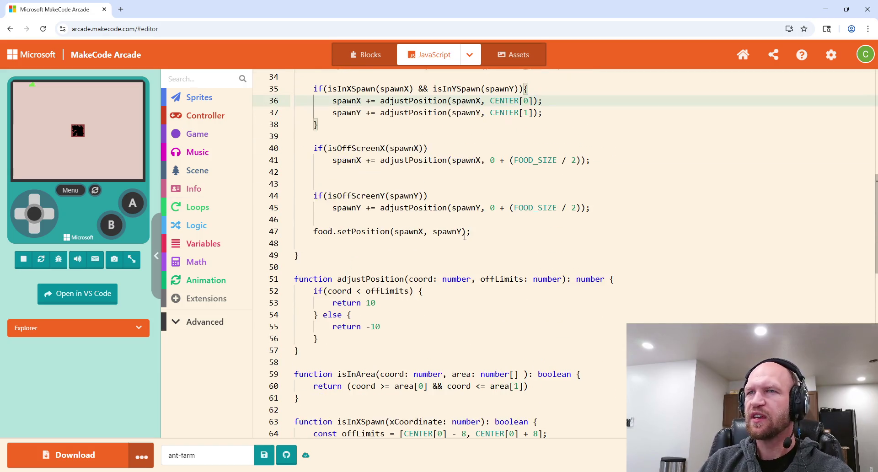
scroll(463, 222, "down", 2)
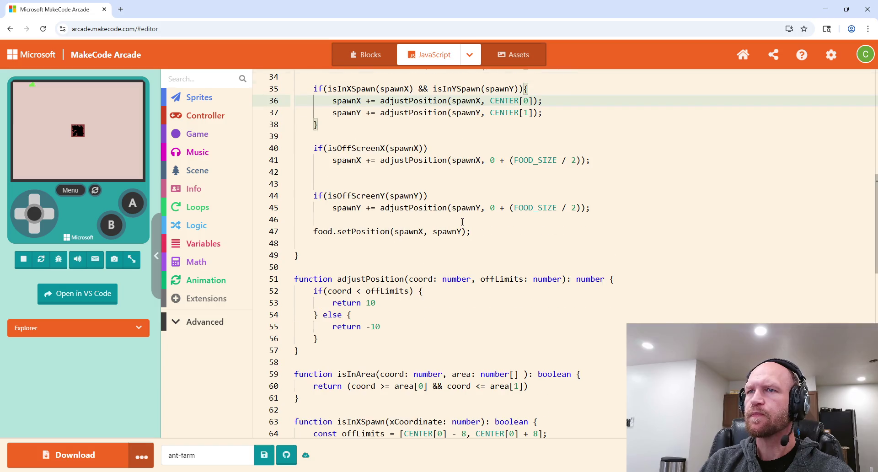
scroll(463, 222, "down", 3)
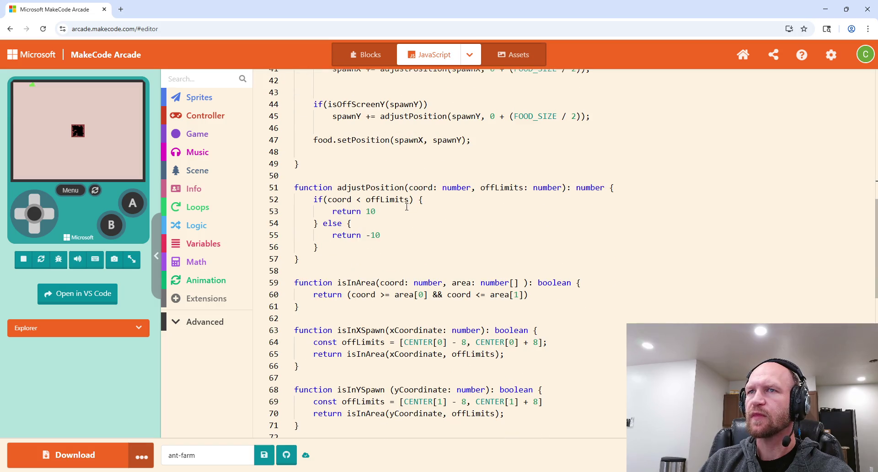
scroll(490, 251, "down", 2)
scroll(508, 247, "up", 2)
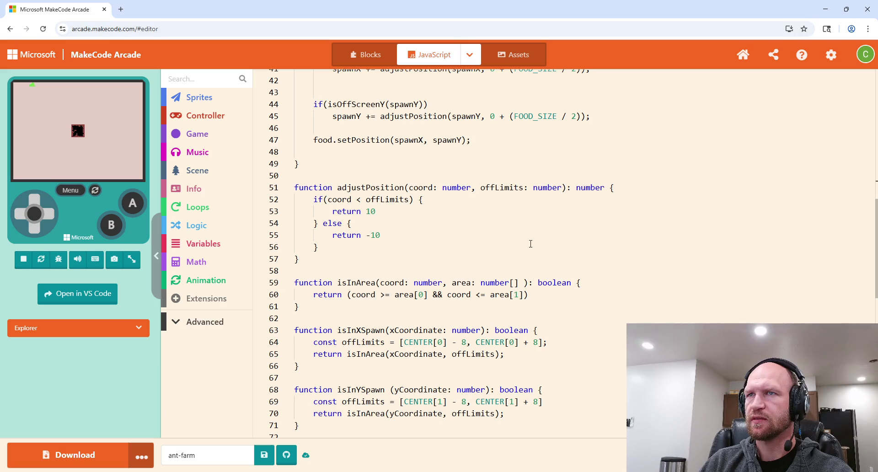
left_click(400, 187)
left_click(511, 188)
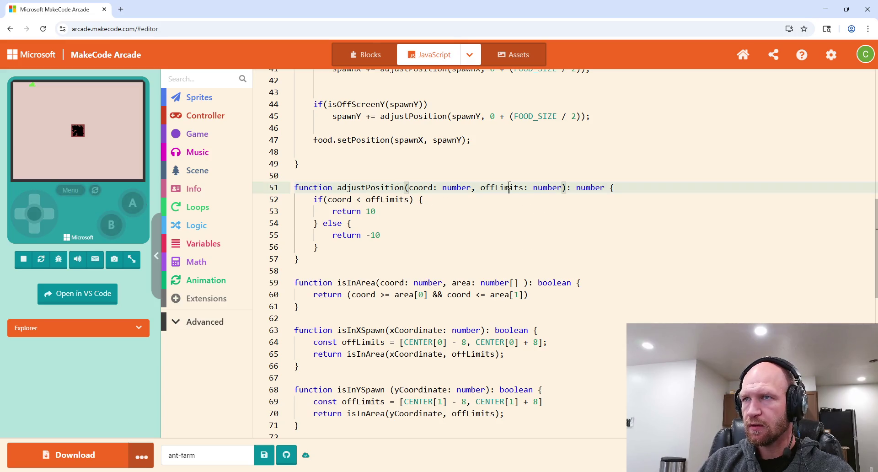
key("Down")
key("Left")
key("Left")
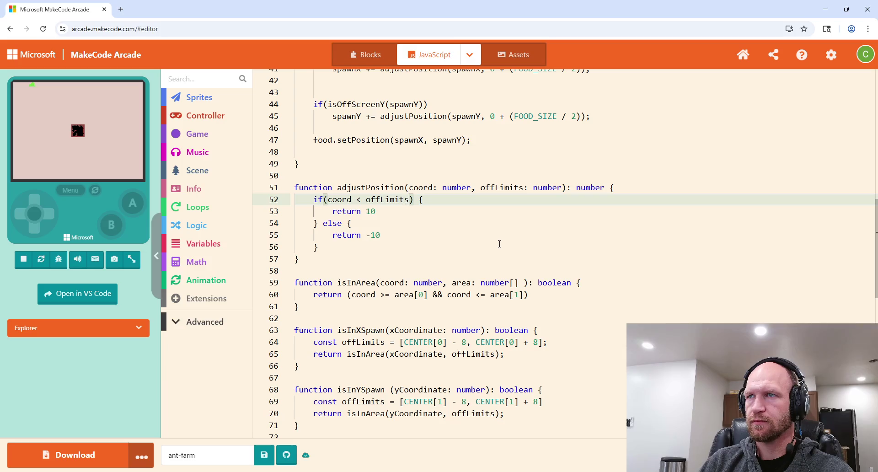
key("Left")
key("Left")
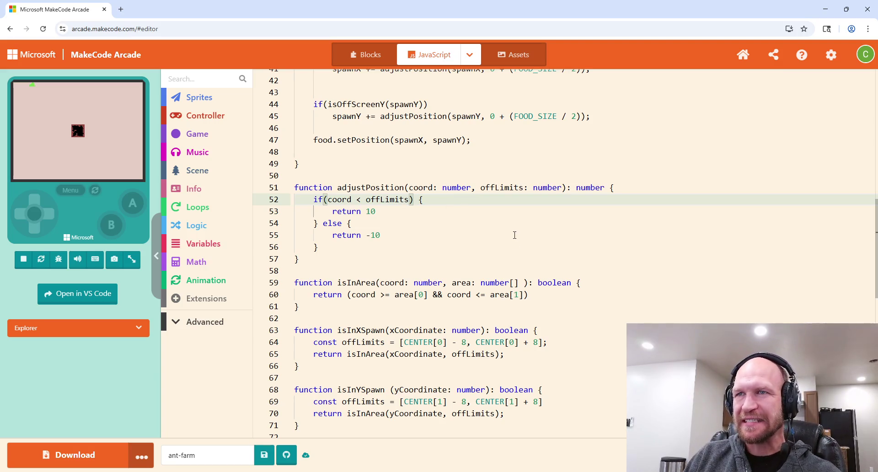
scroll(494, 237, "up", 5)
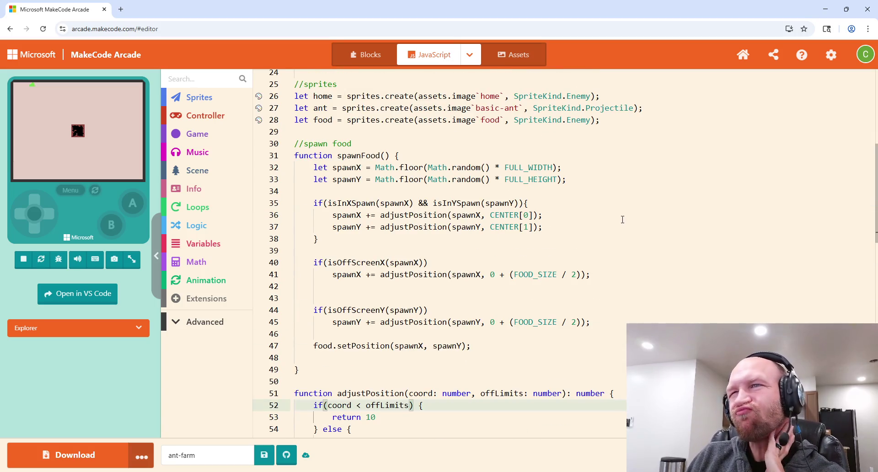
key("Left")
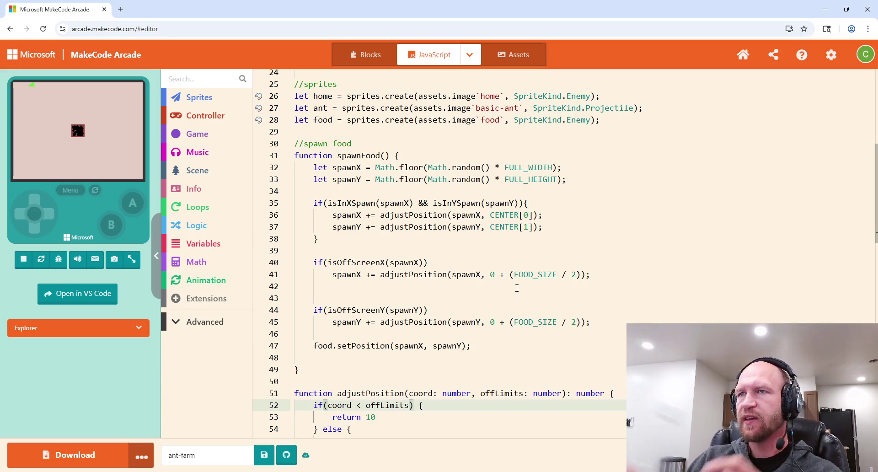
key("Left")
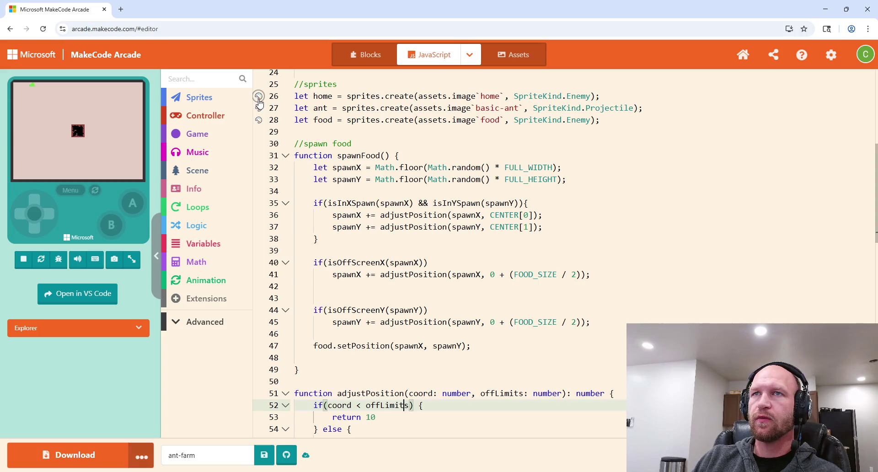
Make three pixels transparent in each of the home sprite's four corners.
left_click(259, 96)
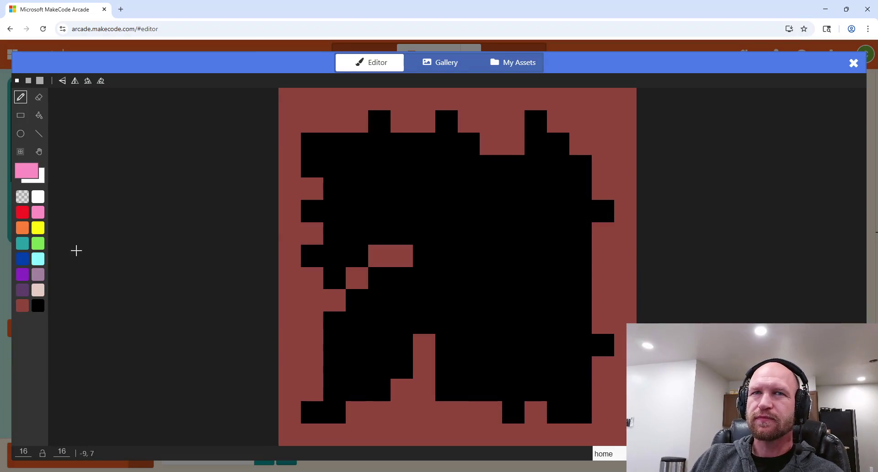
left_click(21, 196)
left_click(284, 101)
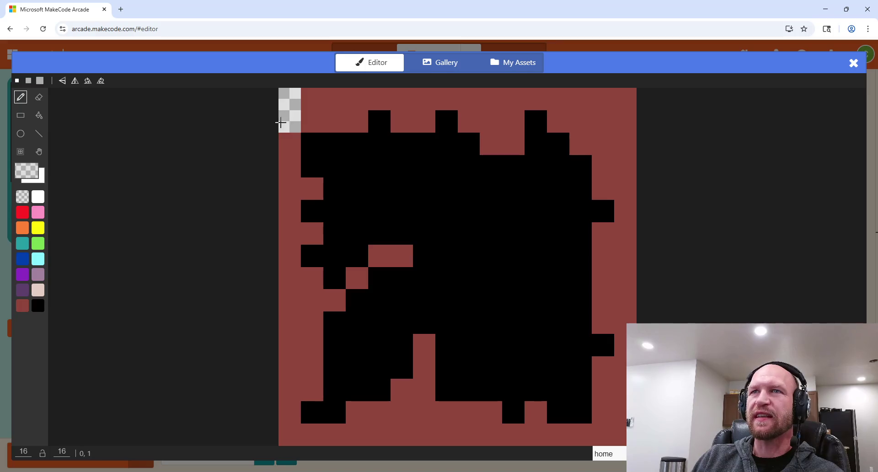
left_click(309, 104)
left_click(289, 121)
left_click(626, 103)
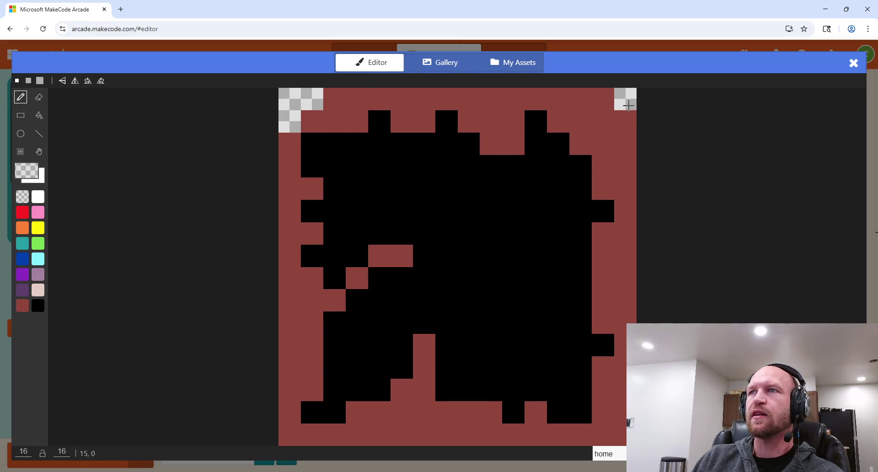
left_click(594, 104)
left_click(627, 119)
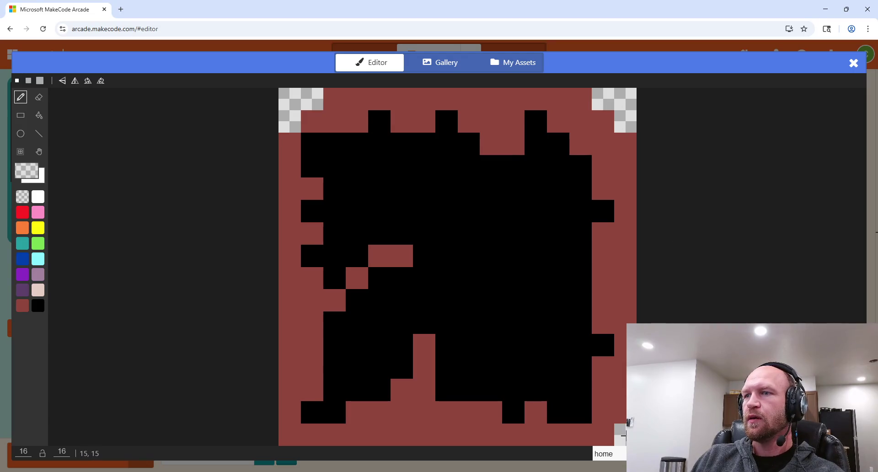
left_click(623, 435)
left_click(621, 412)
left_click(603, 435)
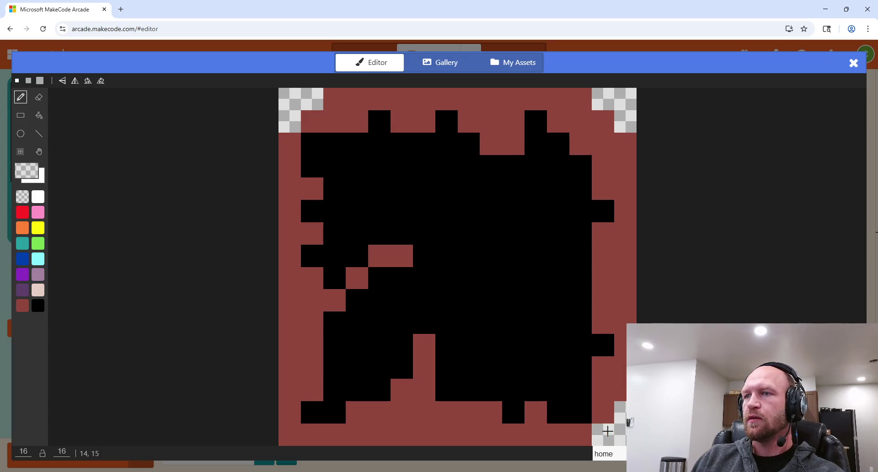
left_click(287, 430)
left_click(288, 412)
left_click(308, 435)
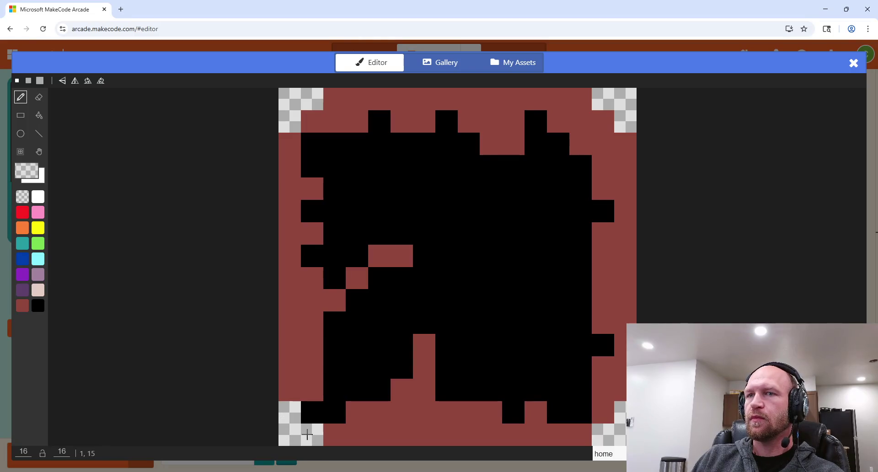
Repaint three black edge pixels dark red and close the sprite editor.
left_click(22, 306)
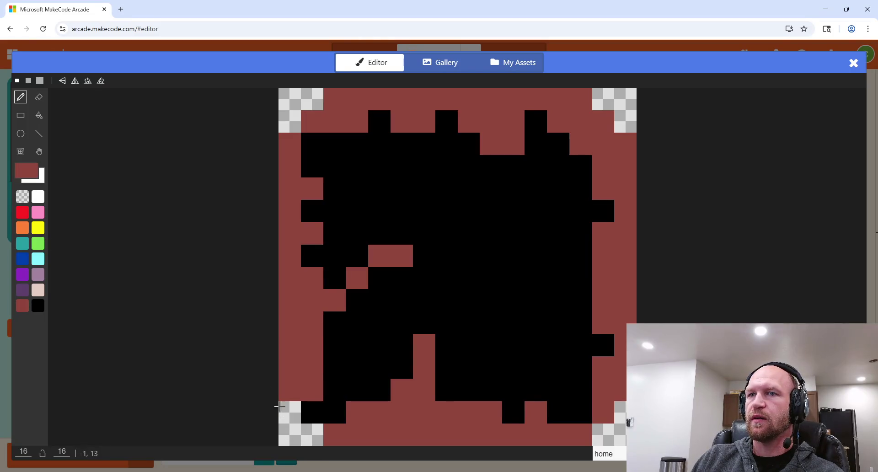
left_click(312, 412)
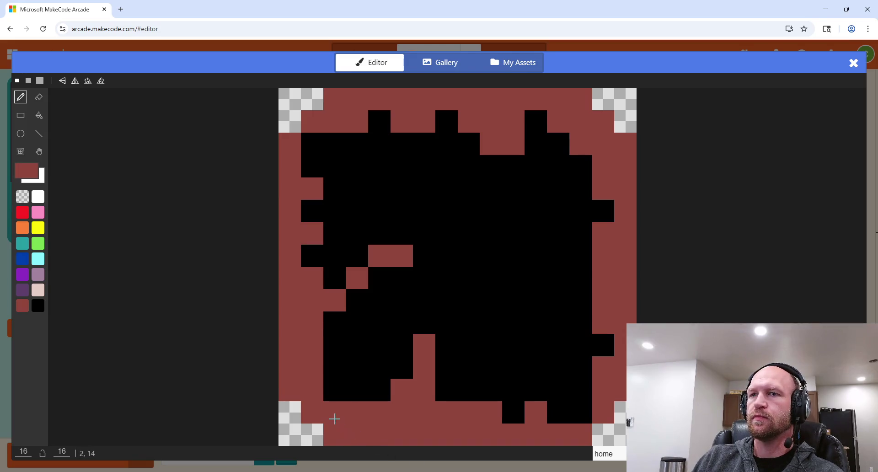
left_click(591, 420)
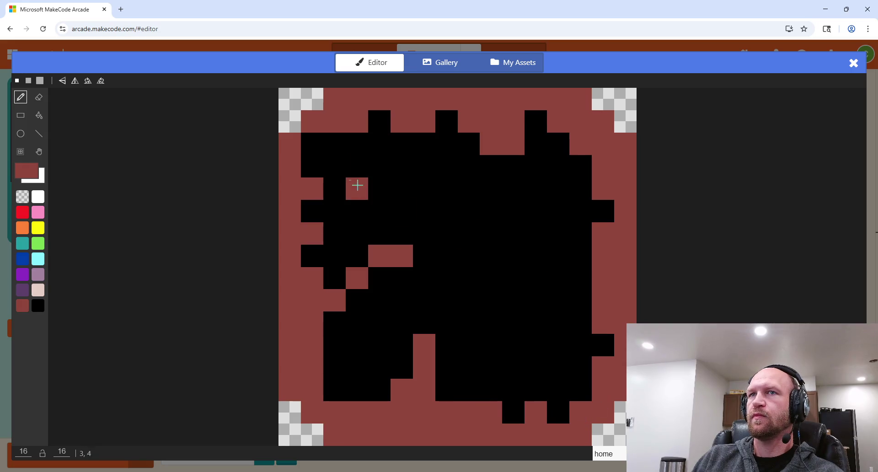
left_click(311, 141)
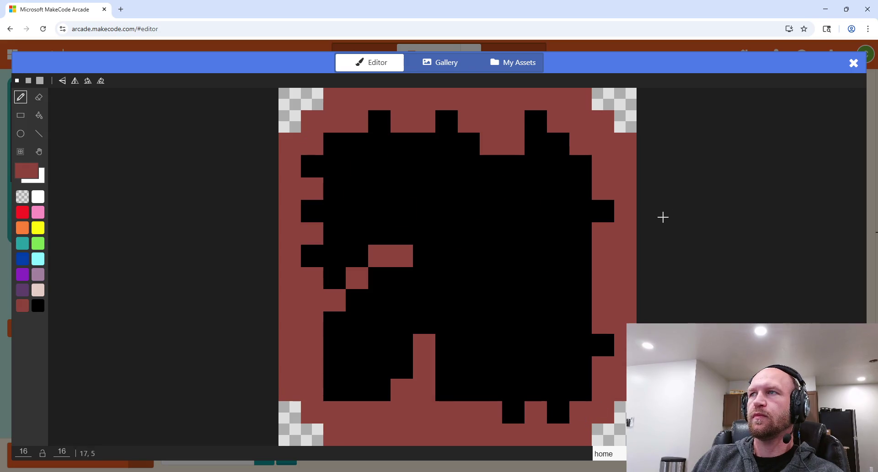
key("Escape")
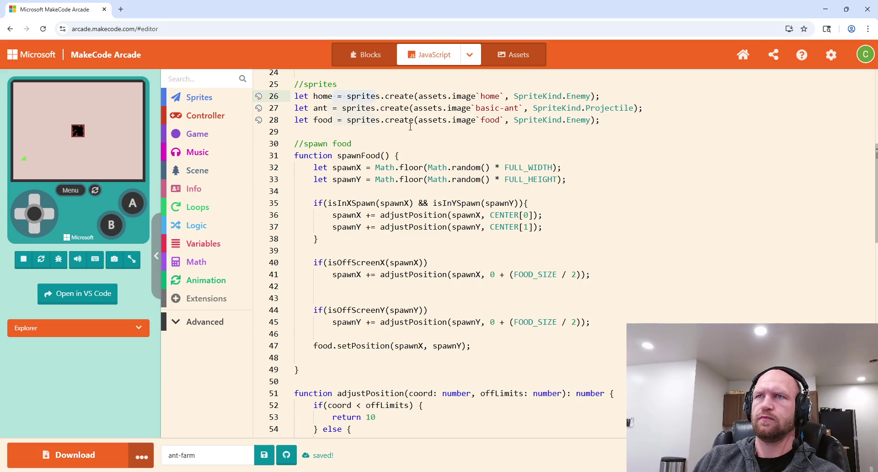
Check the home sprite image on line 26, then restart the game simulation.
left_click(519, 133)
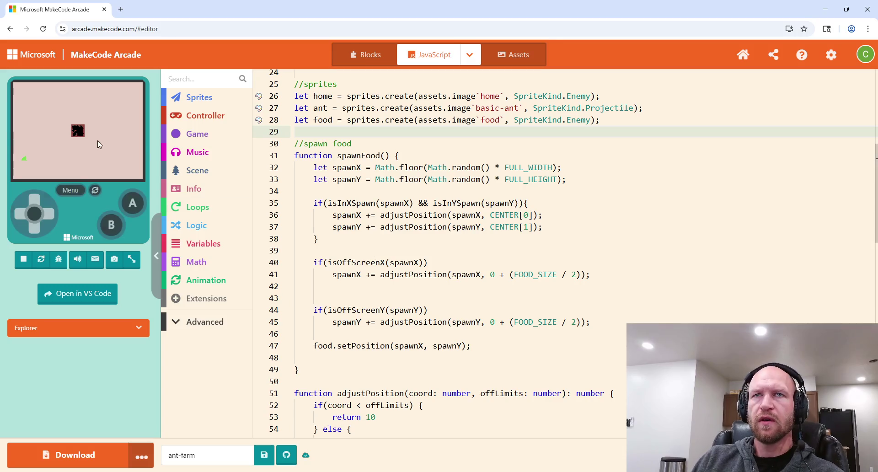
left_click(329, 97)
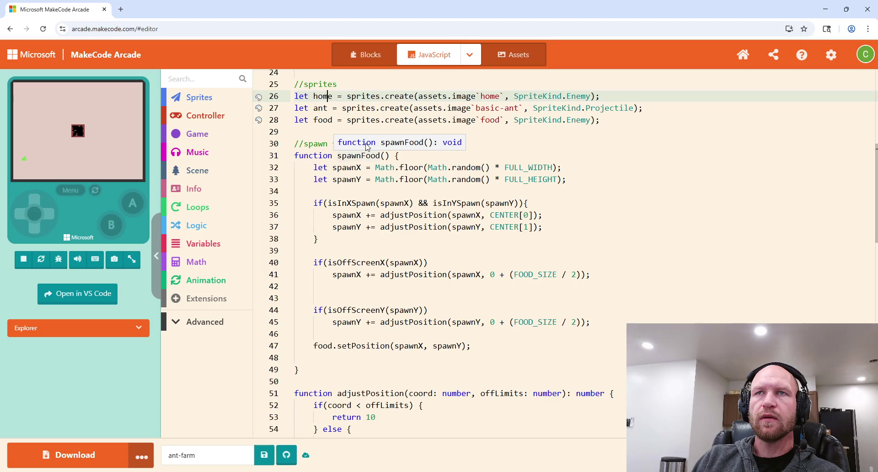
left_click(128, 140)
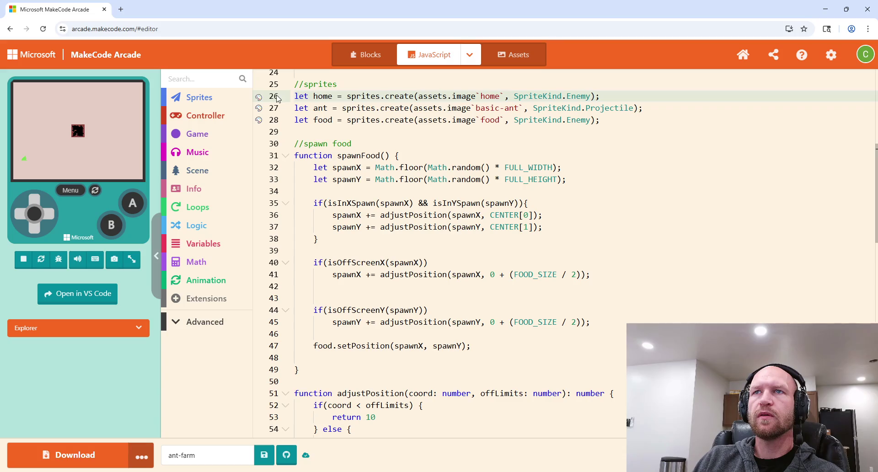
left_click(259, 96)
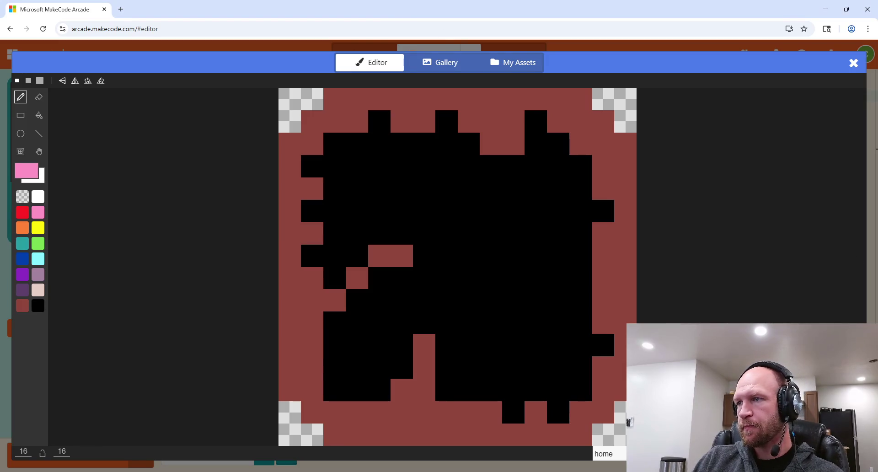
left_click(841, 452)
left_click(558, 179)
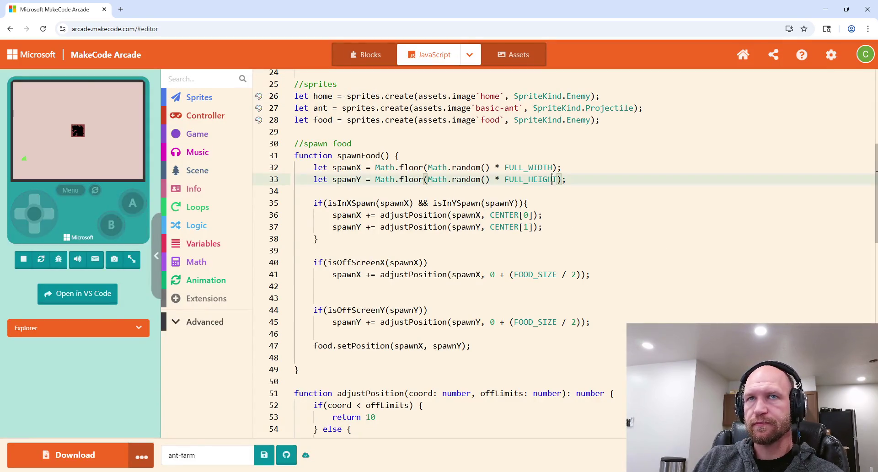
left_click(95, 191)
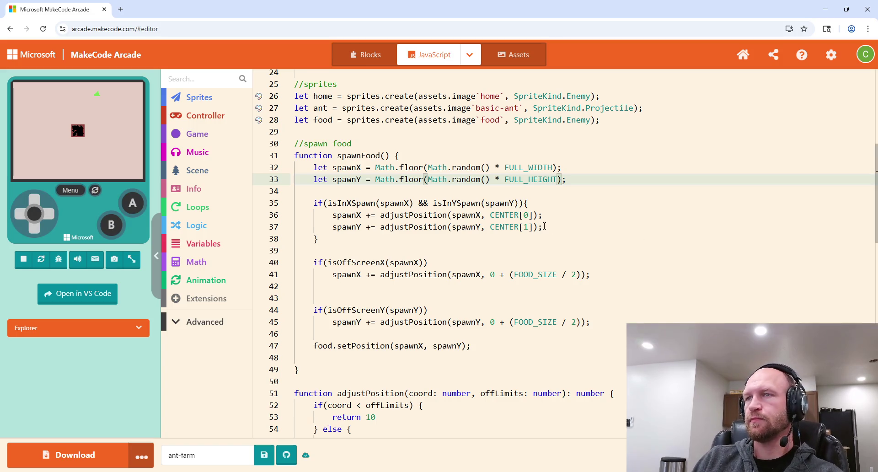
scroll(569, 207, "down", 2)
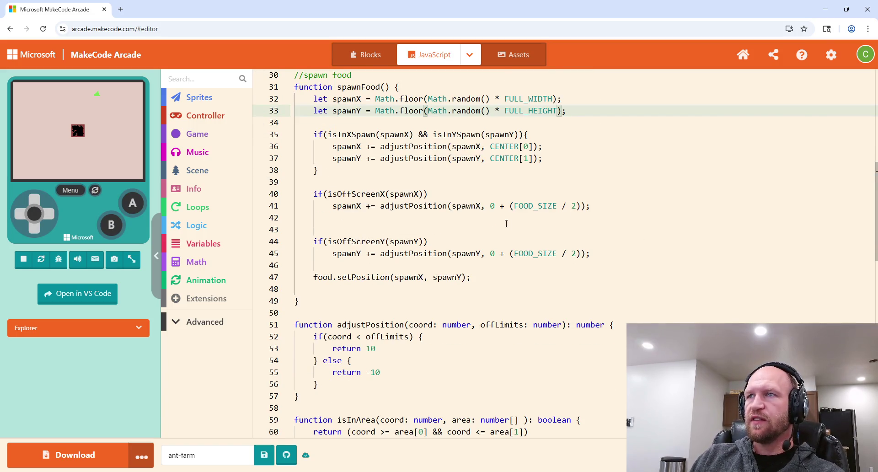
Replace (FOOD_SIZE / 2) with plain FOOD_SIZE on line 41.
left_click(552, 207)
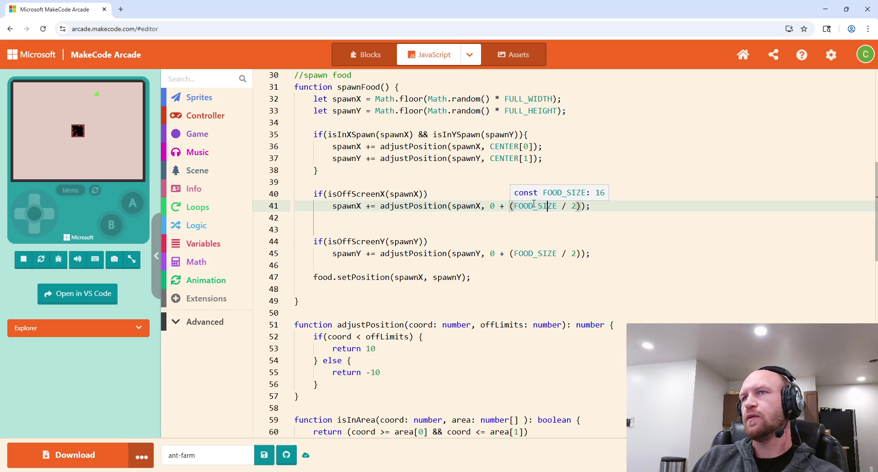
left_click(577, 207)
key("BackSpace")
key("BackSpace")
key("BackSpace")
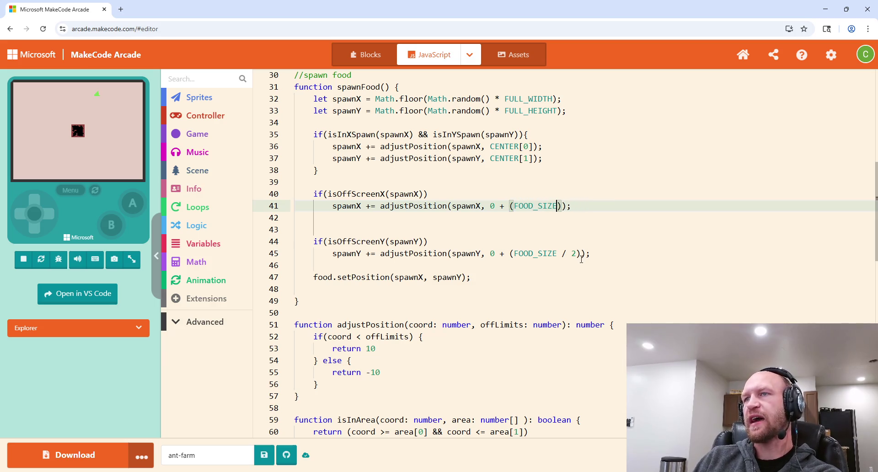
key("Delete")
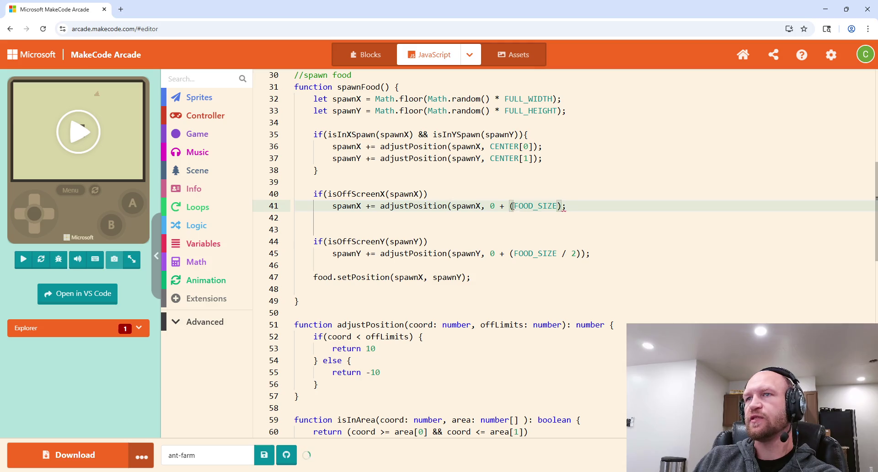
key("ctrl+Left")
key("BackSpace")
Make the same FOOD_SIZE change on line 45 and run the game in the simulator.
left_click(582, 254)
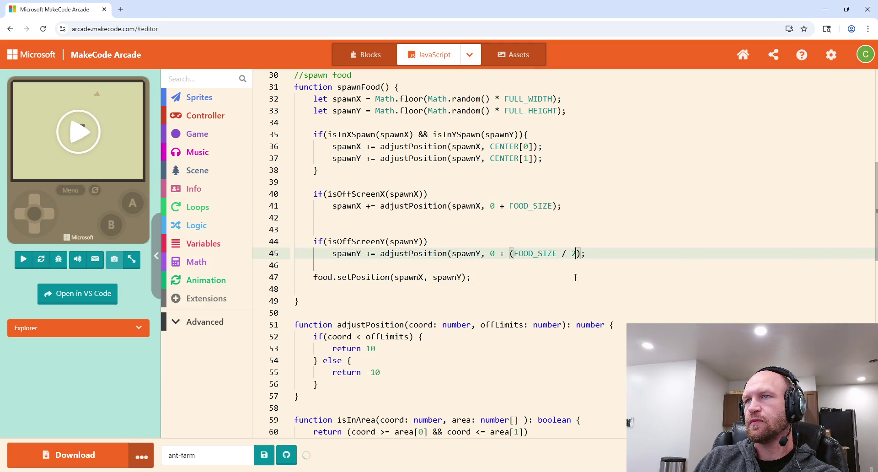
key("BackSpace")
key("BackSpace")
key("BackSpace")
key("BackSpace")
key("BackSpace")
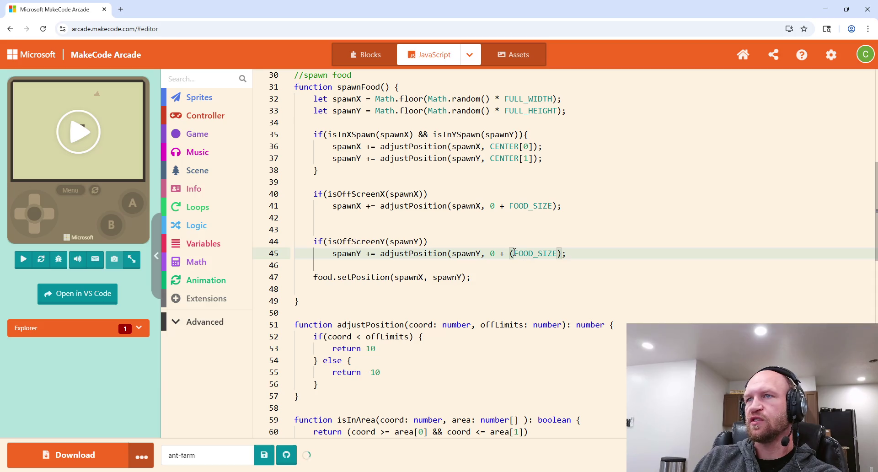
left_click(514, 253)
key("BackSpace")
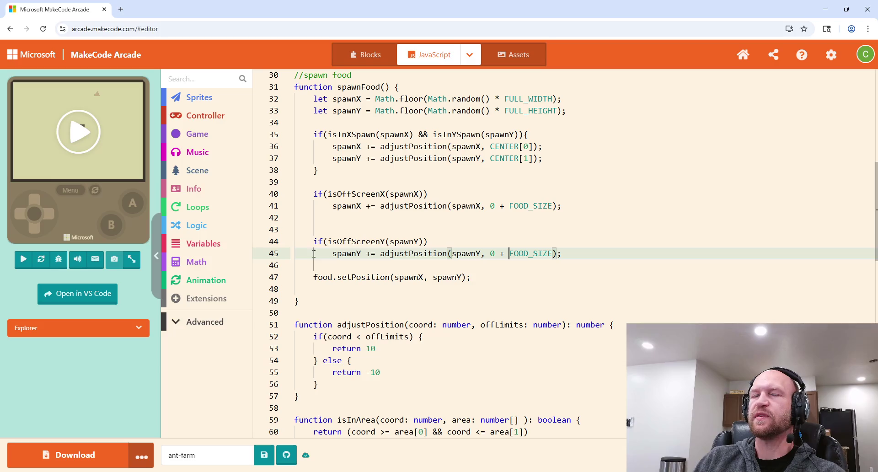
left_click(82, 140)
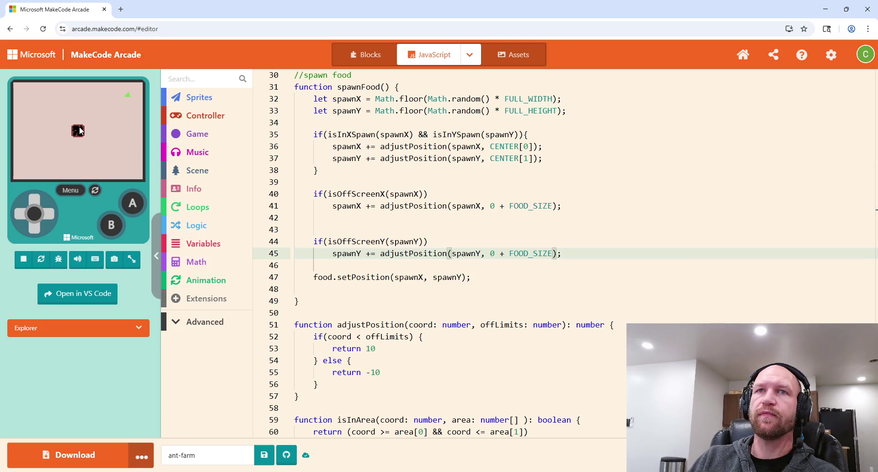
scroll(438, 212, "up", 10)
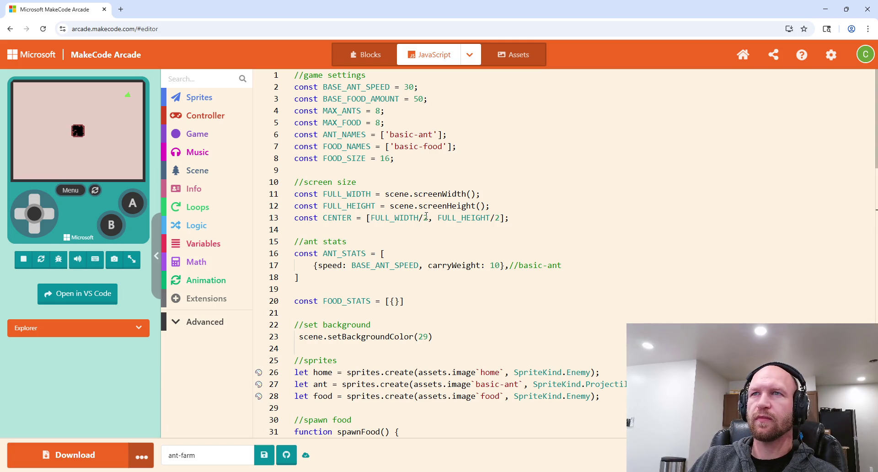
scroll(426, 215, "down", 20)
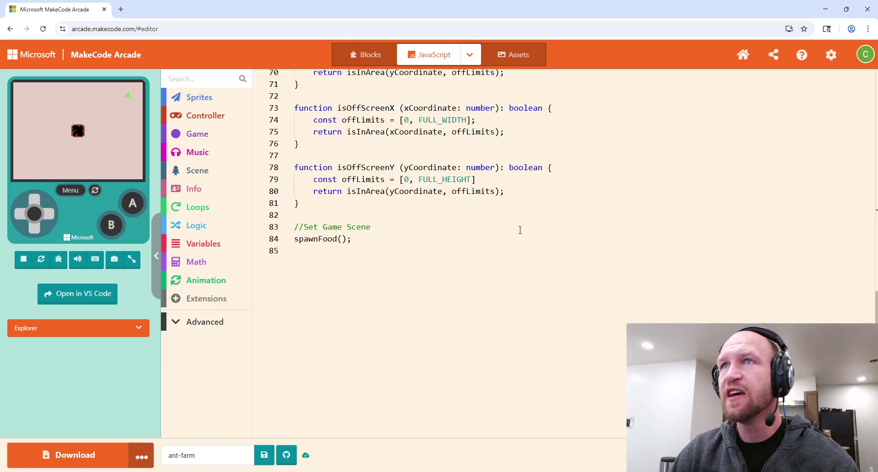
scroll(391, 238, "up", 18)
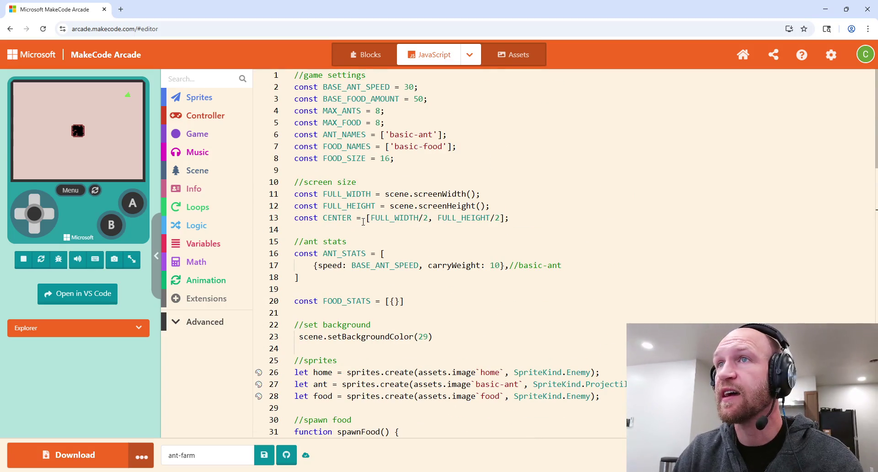
scroll(341, 244, "down", 18)
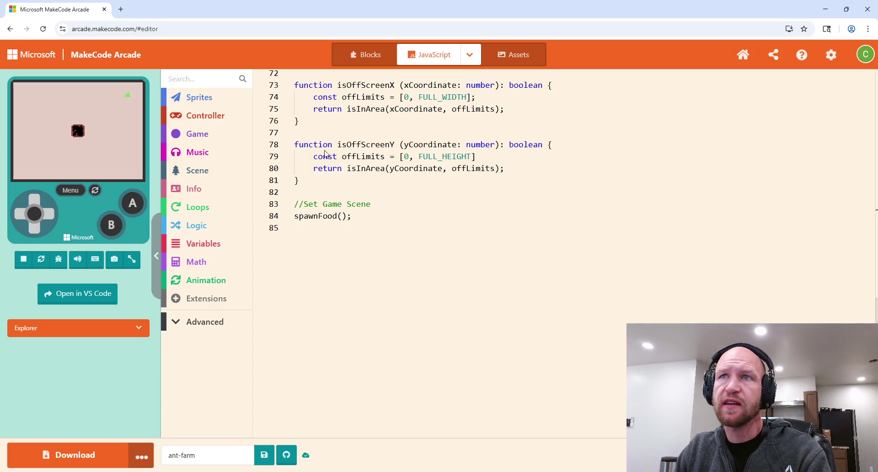
left_click(453, 216)
Add a new line after spawnFood() and enter ant.setPosition using autocomplete.
key("Return")
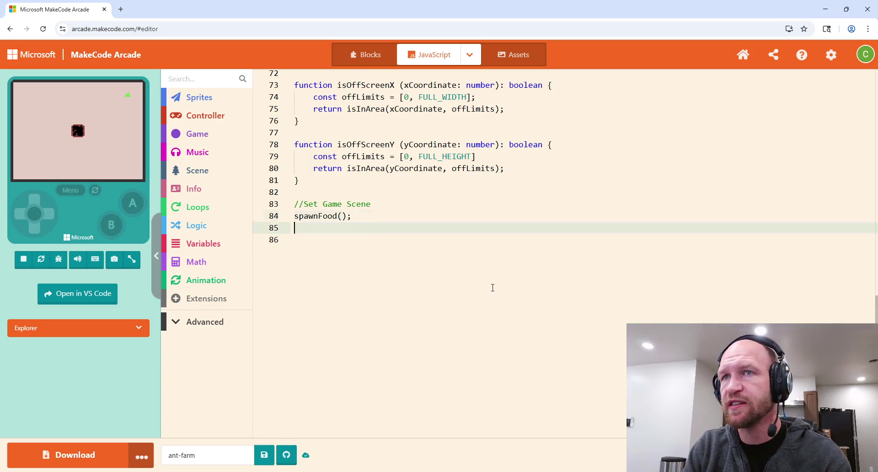
type("spawn")
key("BackSpace")
key("BackSpace")
key("BackSpace")
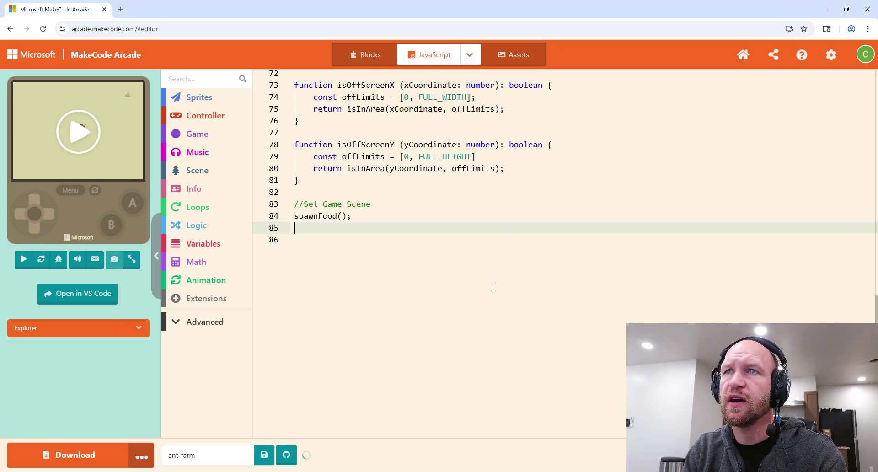
type("nt")
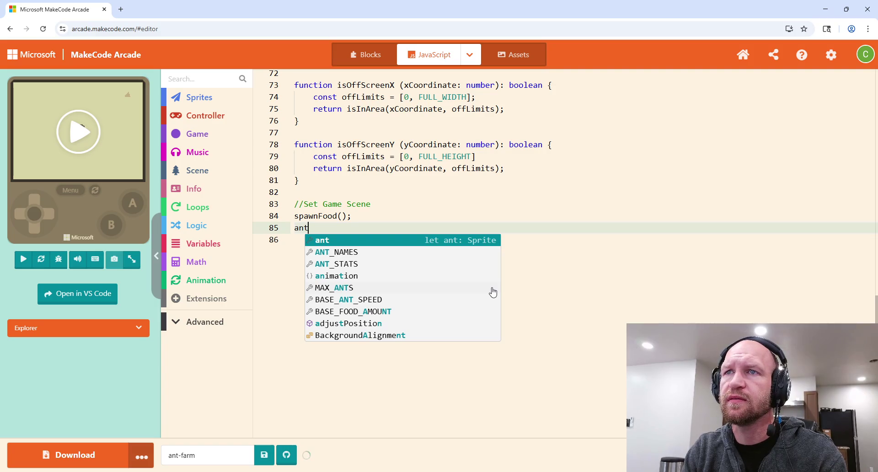
type(".")
key("Return")
Enter (FULL_WIDTH/2)+ as the start of the setPosition arguments.
type("(")
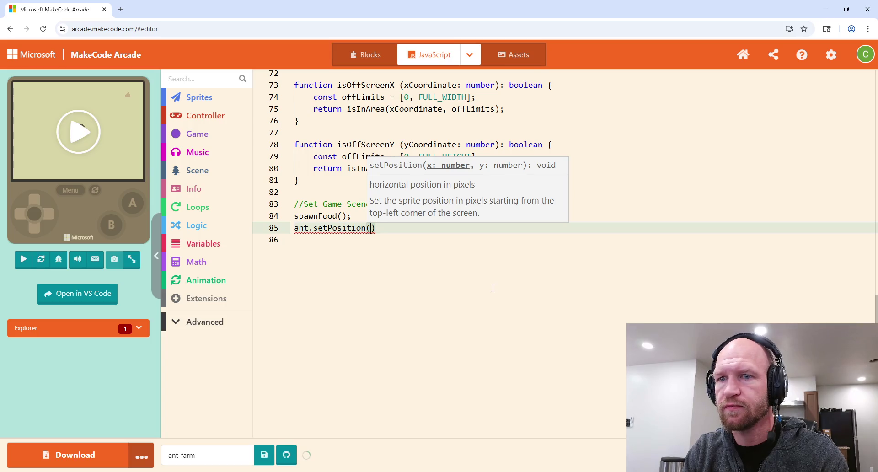
type("Fu")
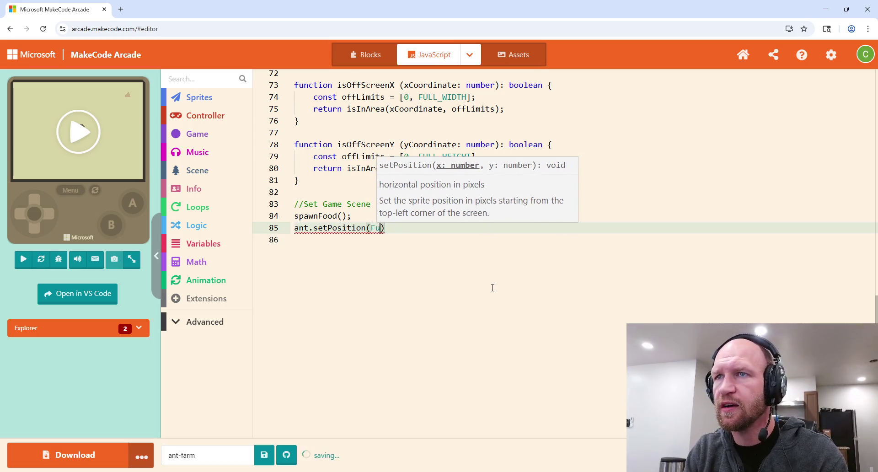
key("BackSpace")
key("BackSpace")
type("FULL")
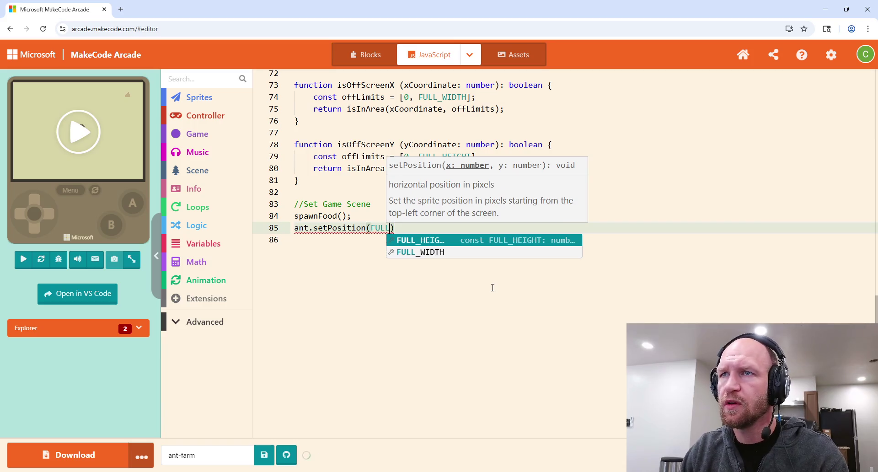
key("Down")
key("Return")
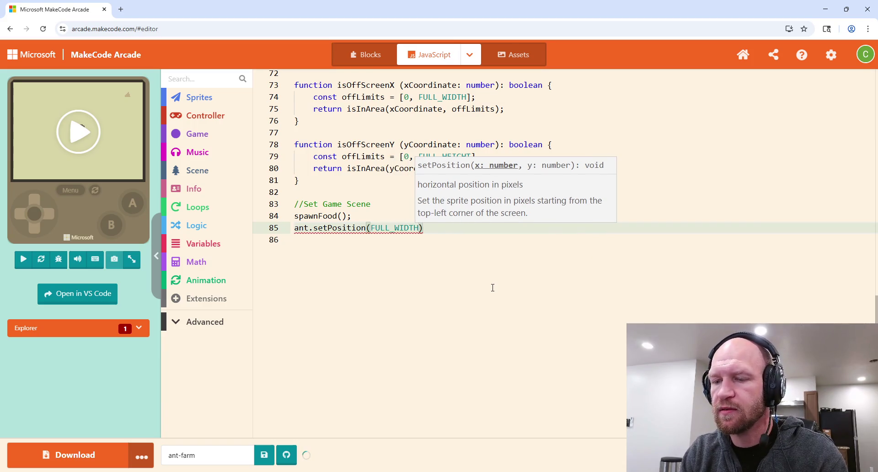
type("/2")
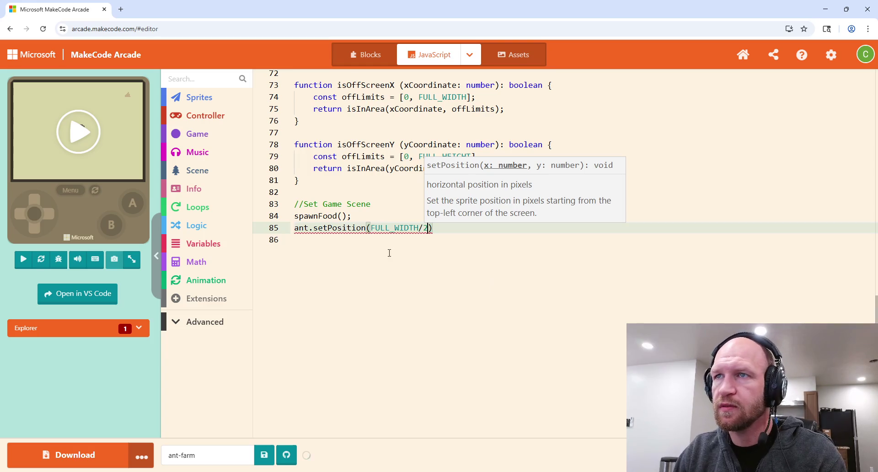
left_click_drag(428, 229, 373, 230)
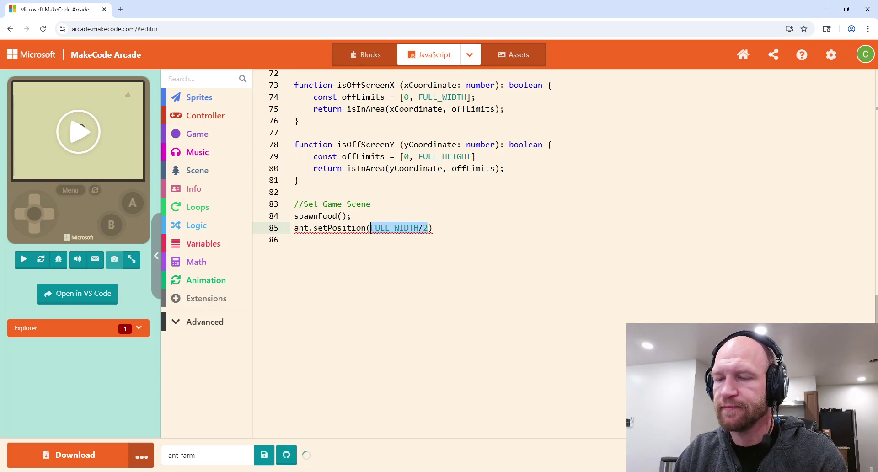
type("(")
key("Right")
key("Right")
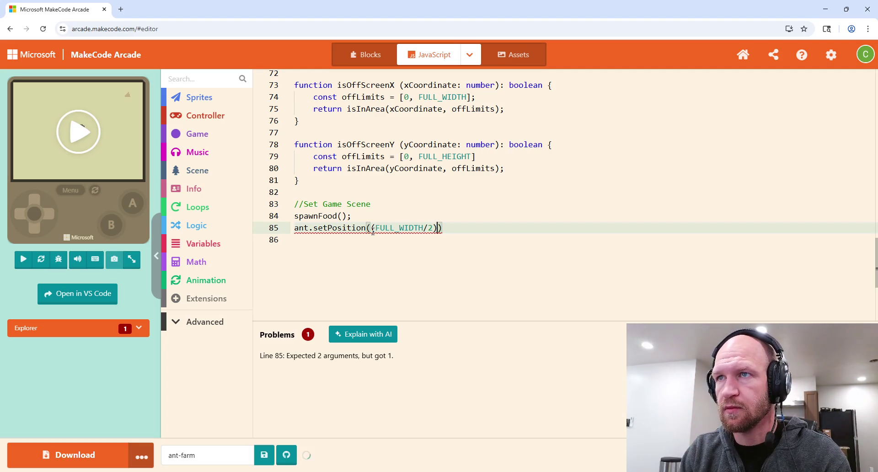
type("+")
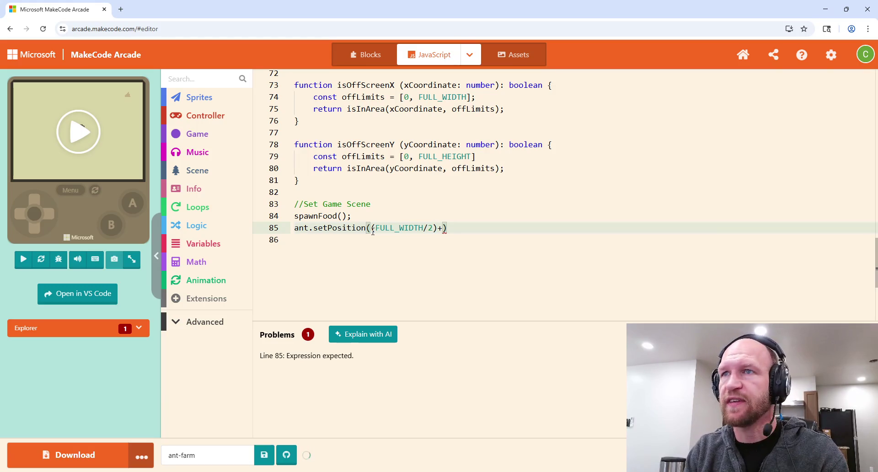
scroll(375, 231, "up", 5)
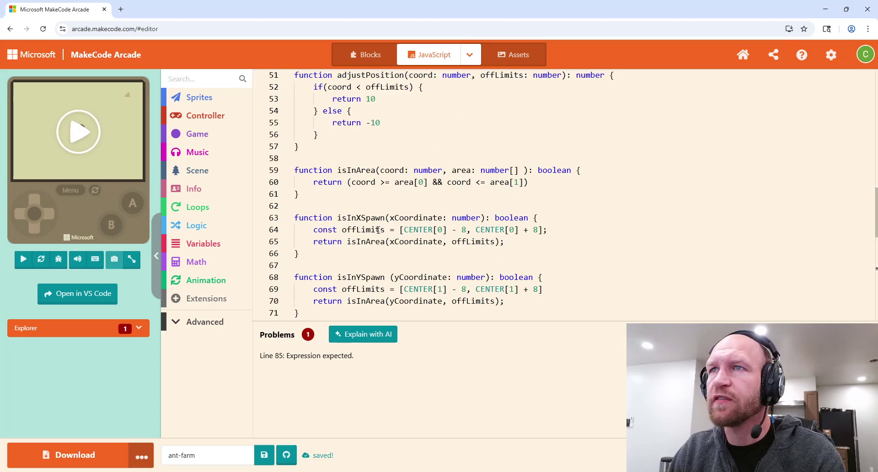
Add the line const ANT_SIZE = 16; directly below the FOOD_SIZE constant.
scroll(379, 229, "up", 10)
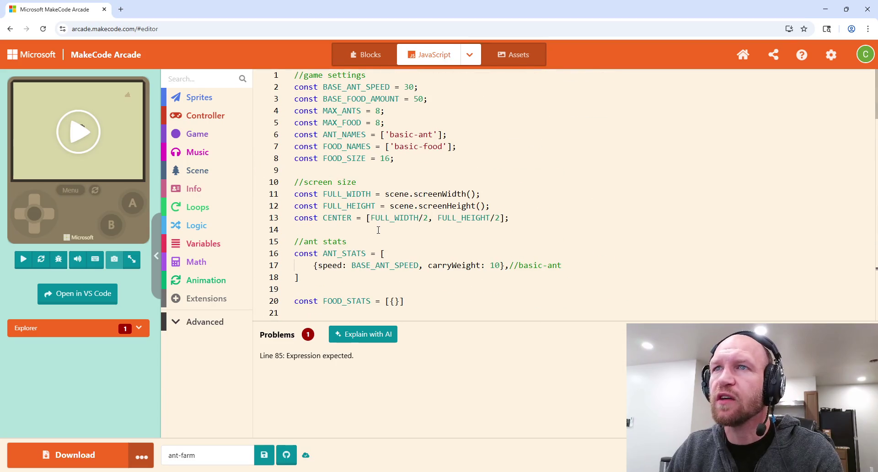
left_click(399, 160)
key("Return")
type("co9nst")
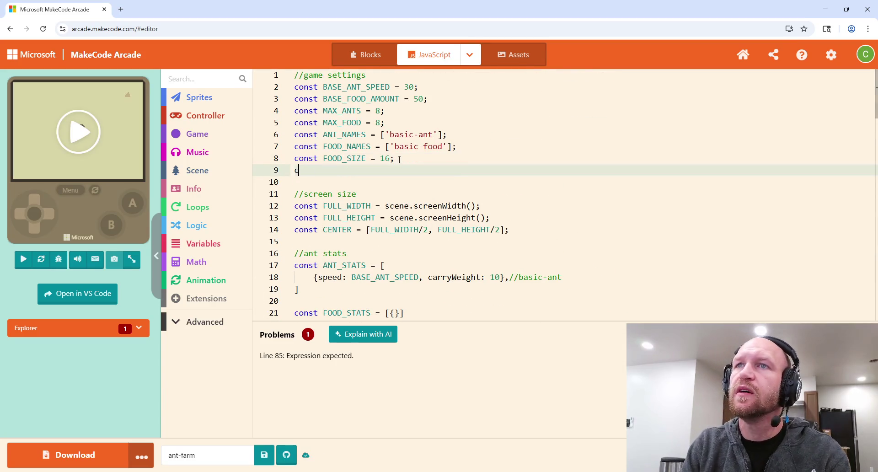
key("BackSpace")
key("BackSpace")
key("BackSpace")
key("BackSpace")
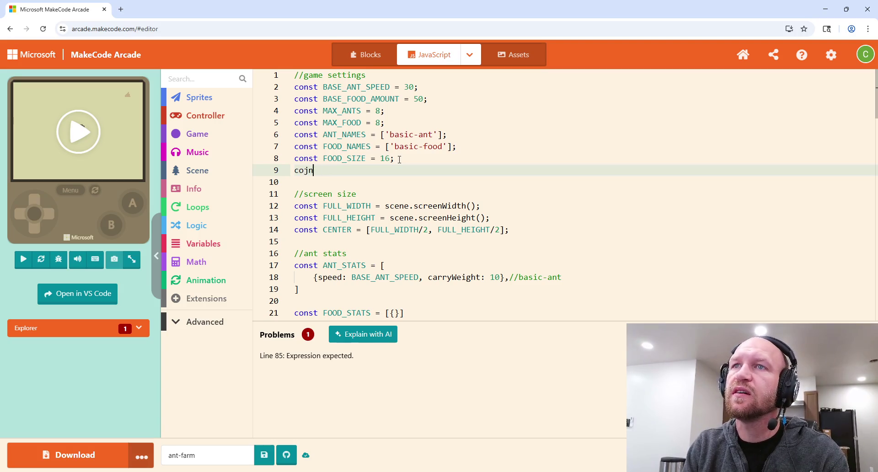
type("nt")
key("BackSpace")
type("st")
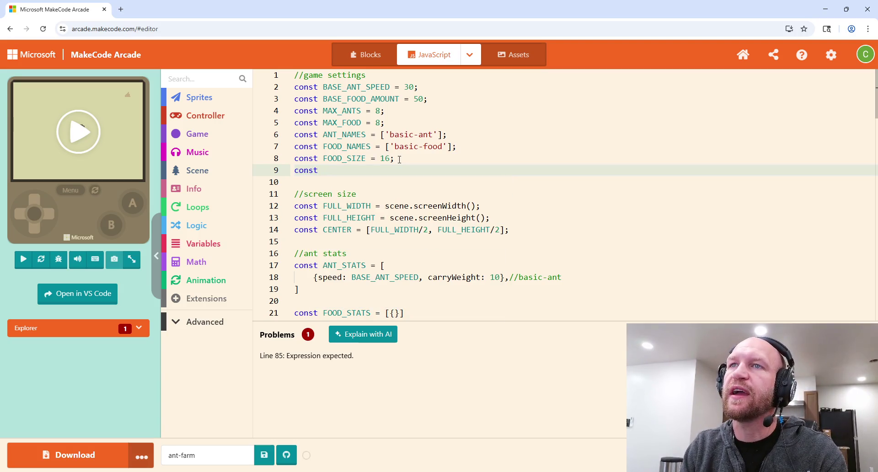
type(" ANT_SIZE = ")
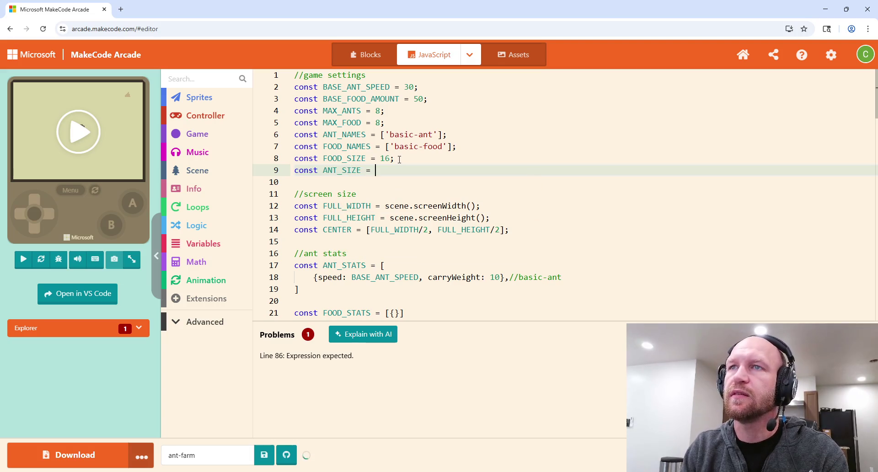
type("16;")
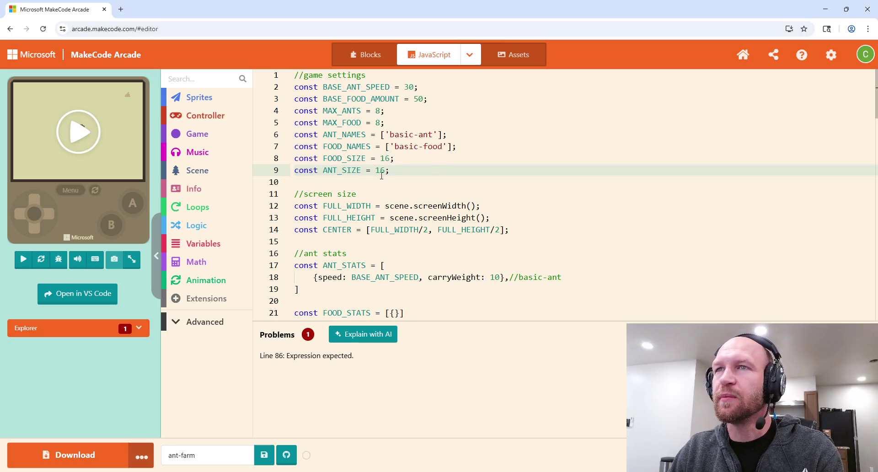
scroll(449, 186, "down", 10)
scroll(450, 186, "down", 14)
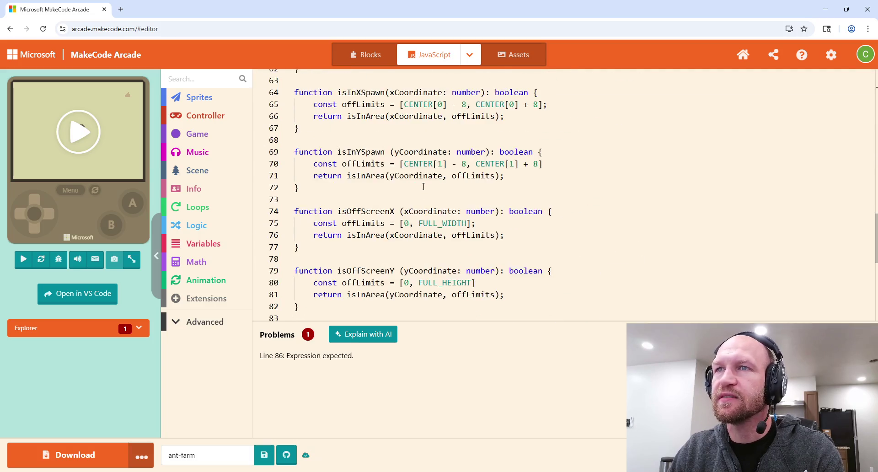
Replace the trailing + with a comma and drop the parentheses around FULL_WIDTH/2.
scroll(418, 187, "up", 4)
left_click(441, 228)
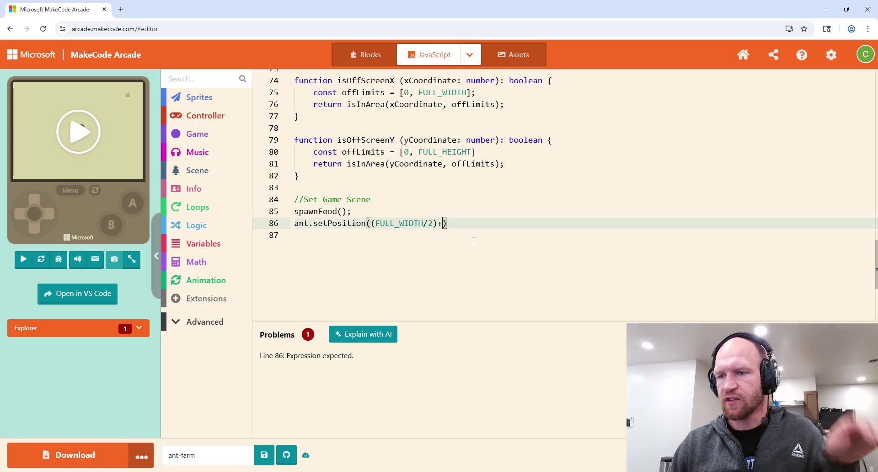
key("BackSpace")
type(",")
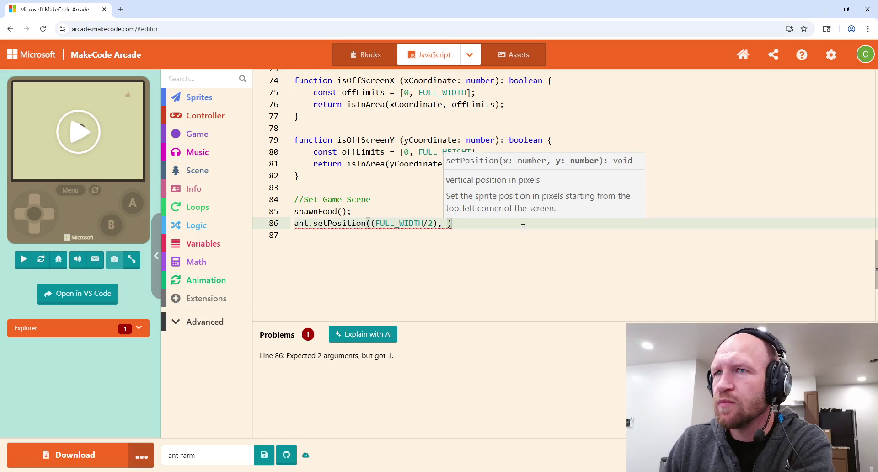
left_click(439, 224)
key("BackSpace")
key("ctrl+Left")
key("ctrl+Left")
key("ctrl+Left")
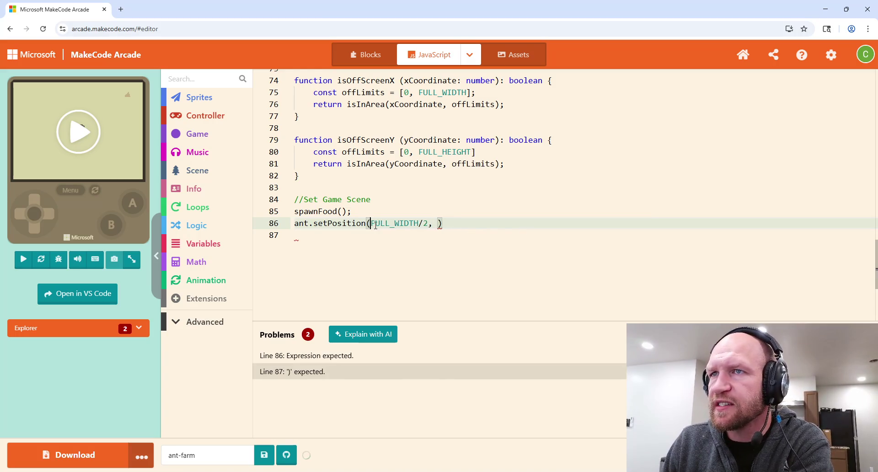
key("BackSpace")
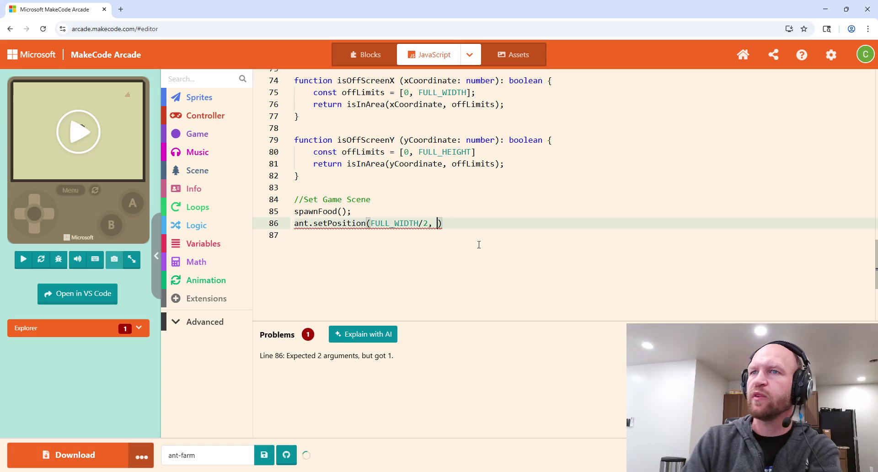
Enter FULL_HEIGHT/2-ANT_SIZE as the y argument using autocomplete.
type("FULL")
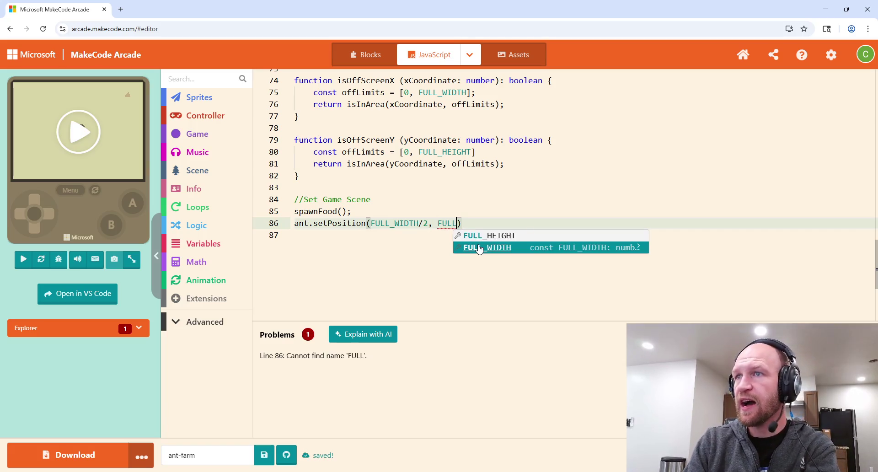
key("Return")
type("/2")
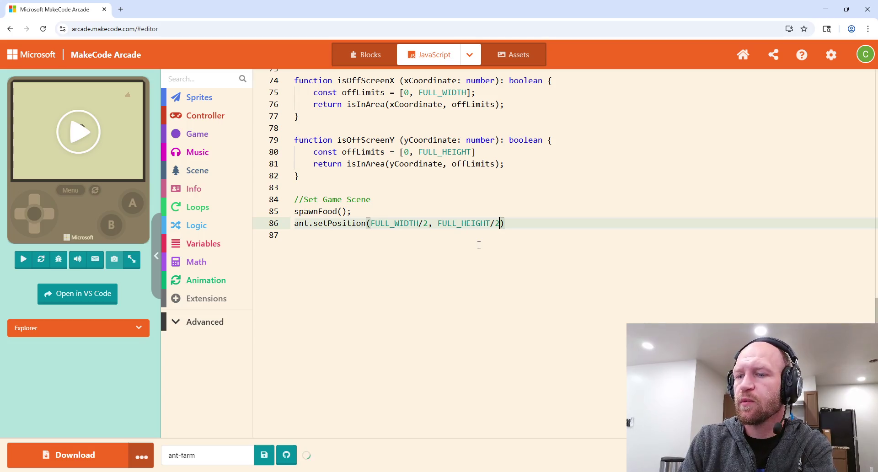
type("-")
type("ANT")
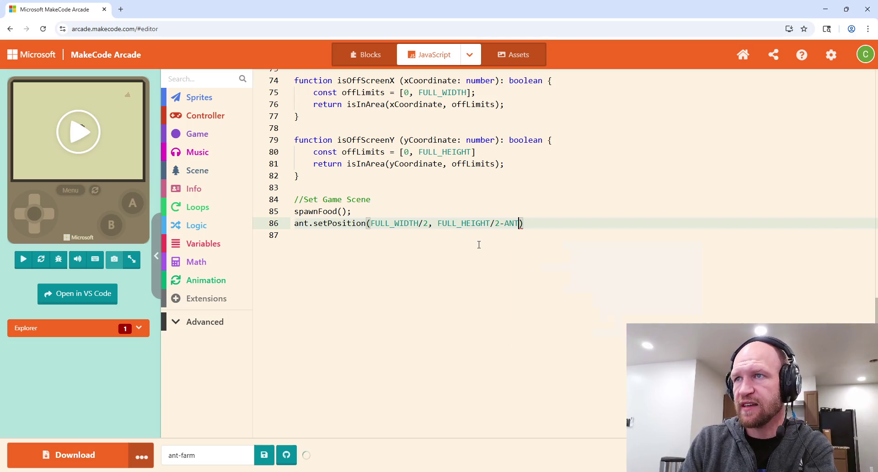
key("Down")
key("Return")
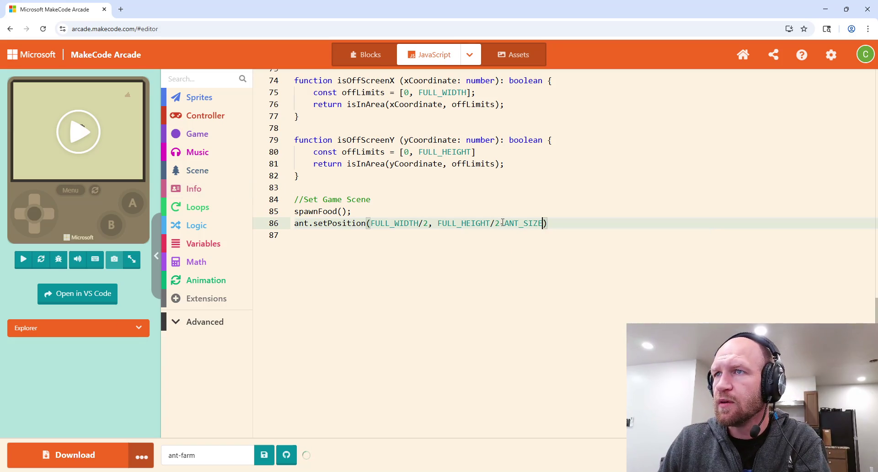
Wrap FULL_HEIGHT/2 in parentheses so the y value reads (FULL_HEIGHT/2)-ANT_SIZE.
left_click_drag(503, 222, 442, 224)
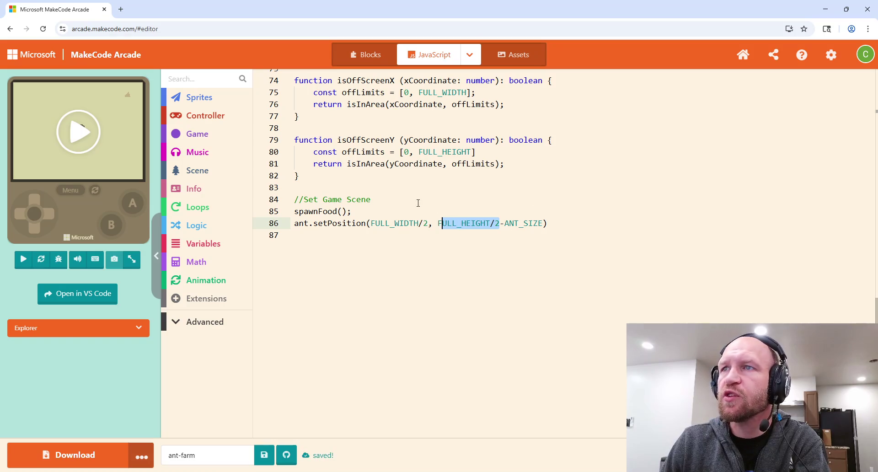
left_click(487, 238)
left_click_drag(499, 223, 439, 224)
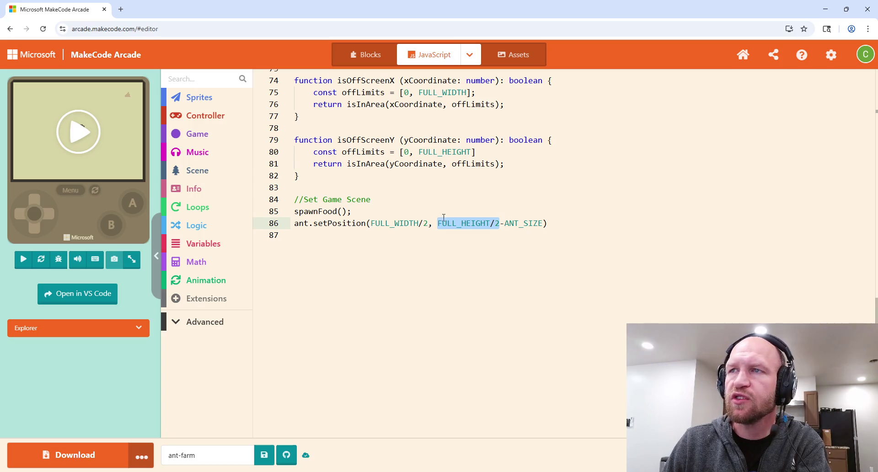
left_click(562, 222)
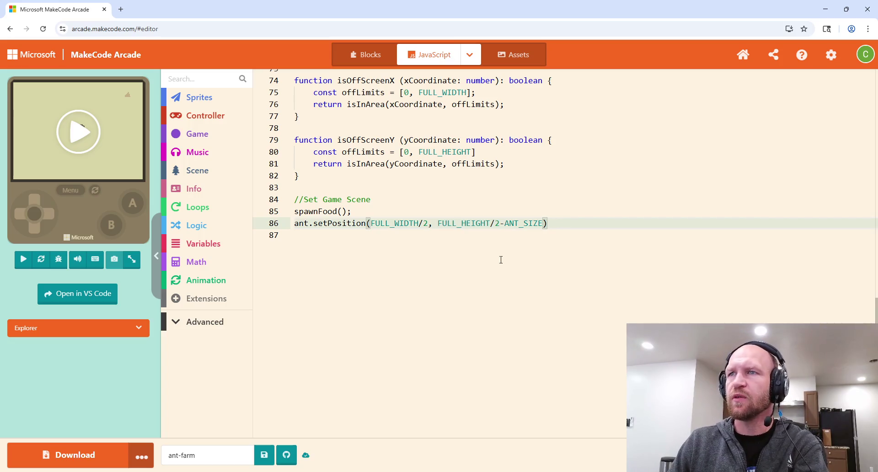
left_click(500, 222)
left_click_drag(498, 223, 440, 223)
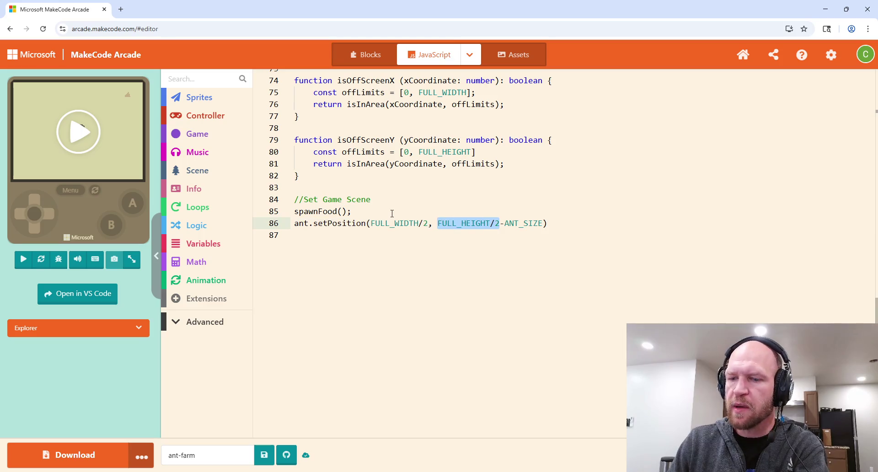
type("(")
left_click(557, 221)
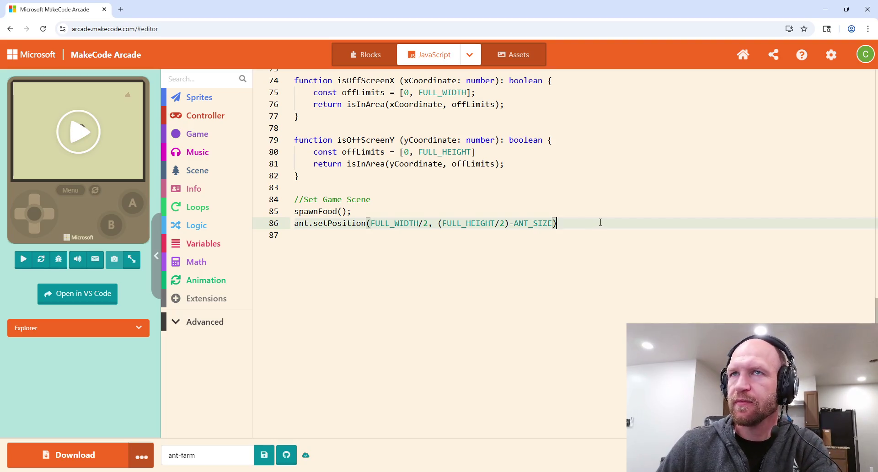
Test the ant's placement in the simulator, then begin a // comment line below setPosition.
left_click(77, 131)
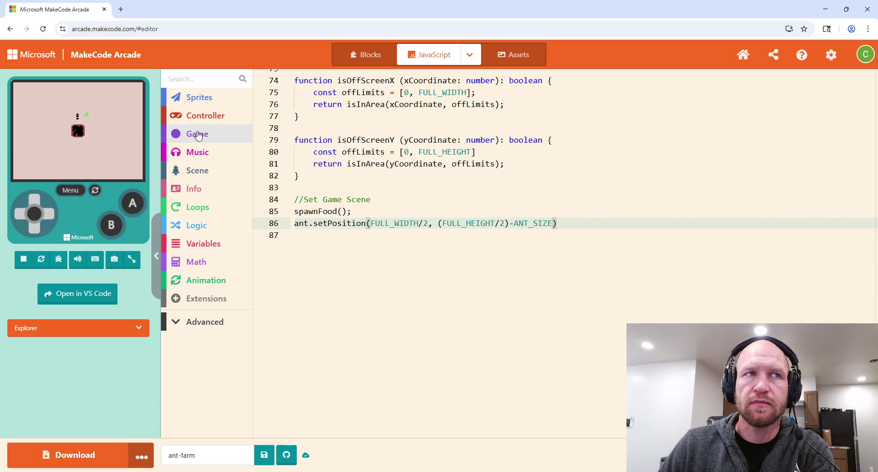
left_click(564, 228)
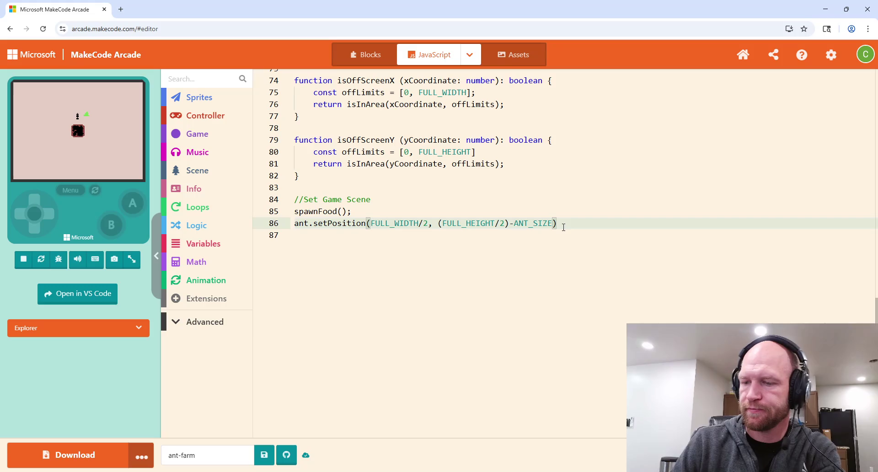
key("Return")
key("Return")
type("//")
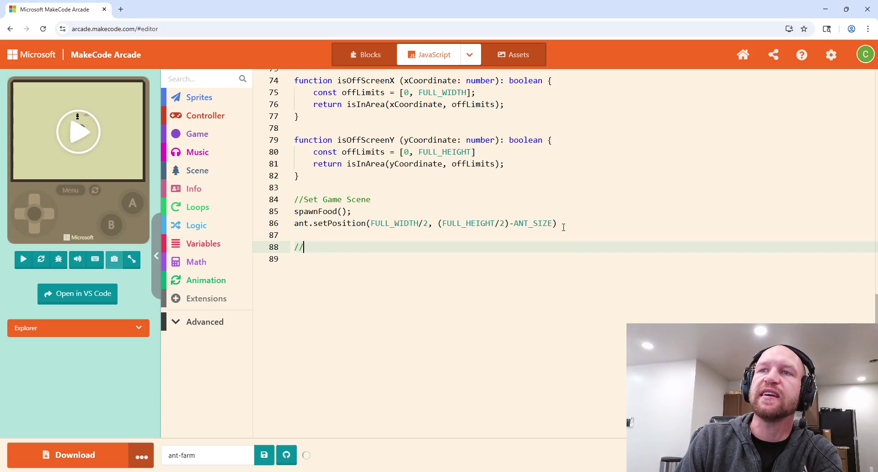
type("env")
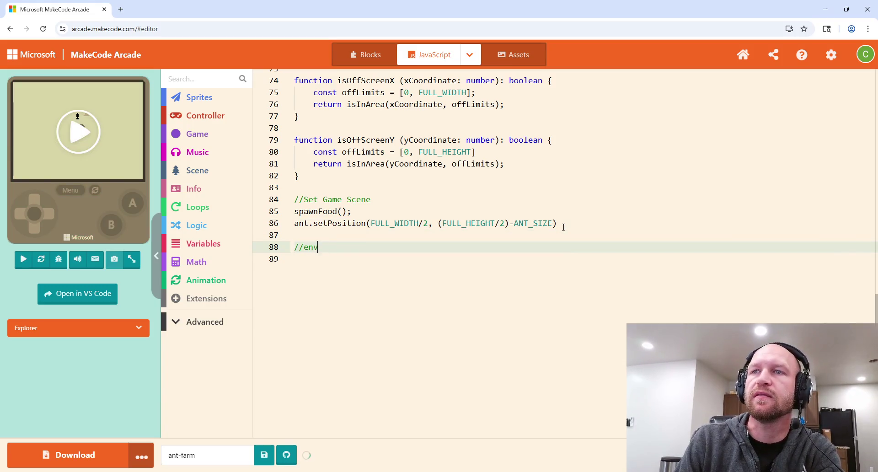
Write an //event loop comment and insert a game update loop running every 500 ms.
key("BackSpace")
key("BackSpace")
key("BackSpace")
type("event")
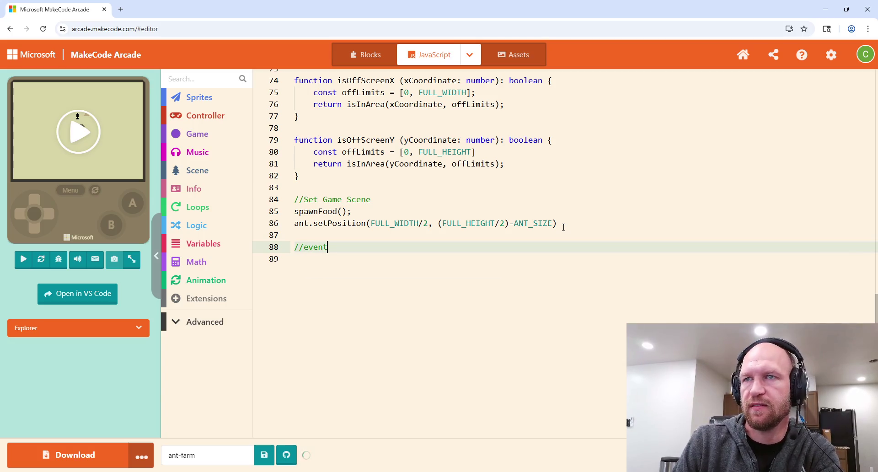
type(" loop")
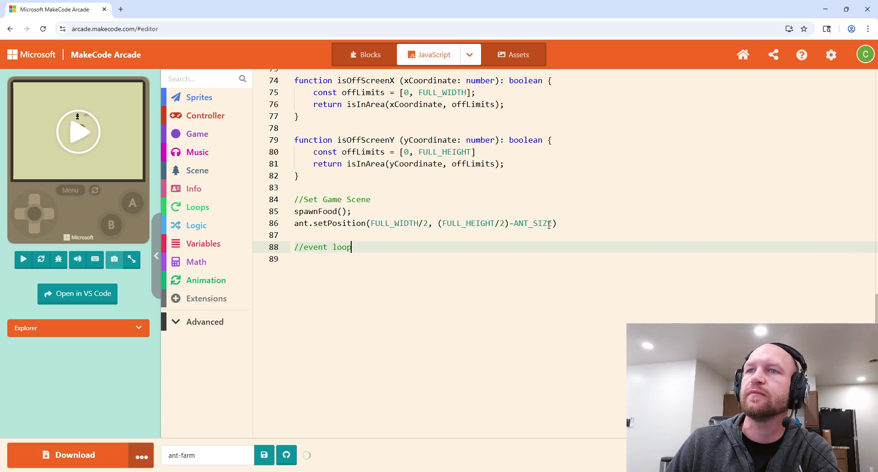
left_click(206, 137)
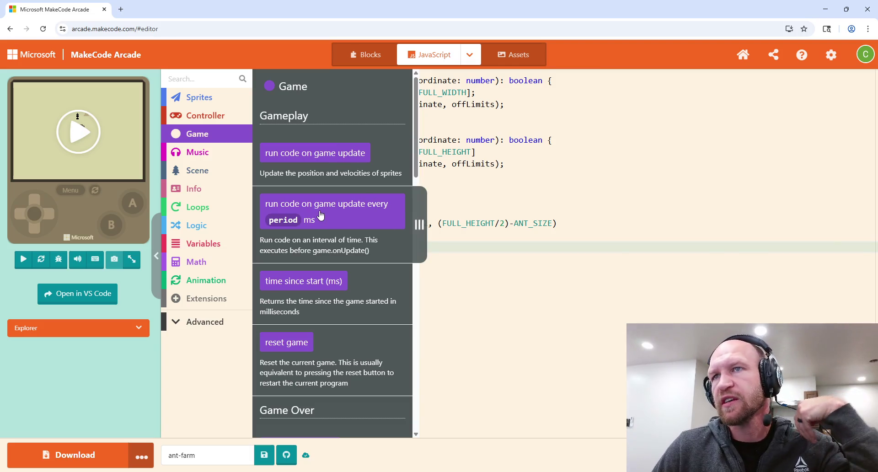
left_click(379, 211)
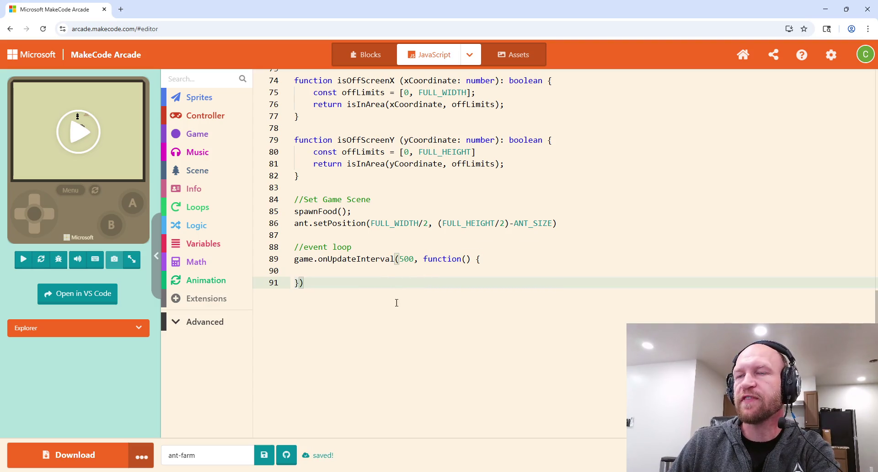
left_click(326, 271)
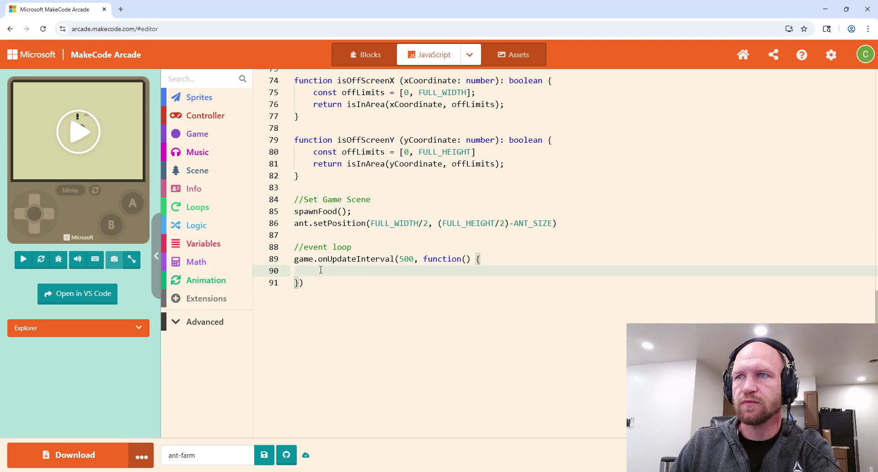
type("//dosomthing")
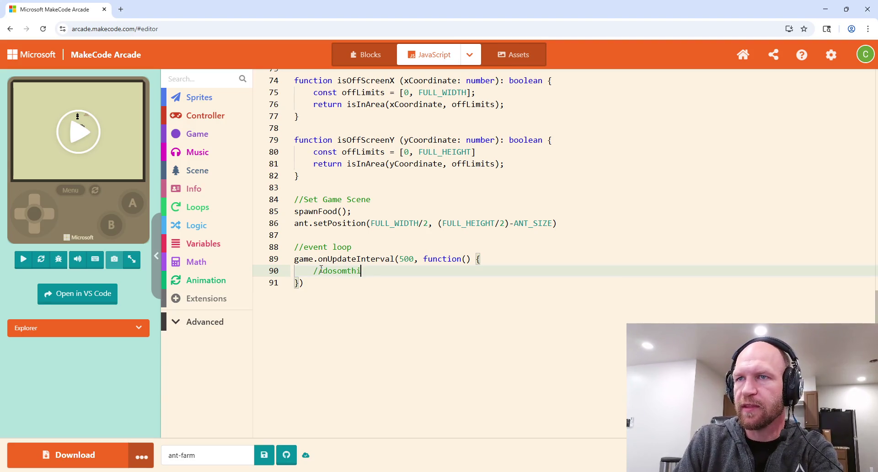
key("BackSpace")
key("BackSpace")
key("BackSpace")
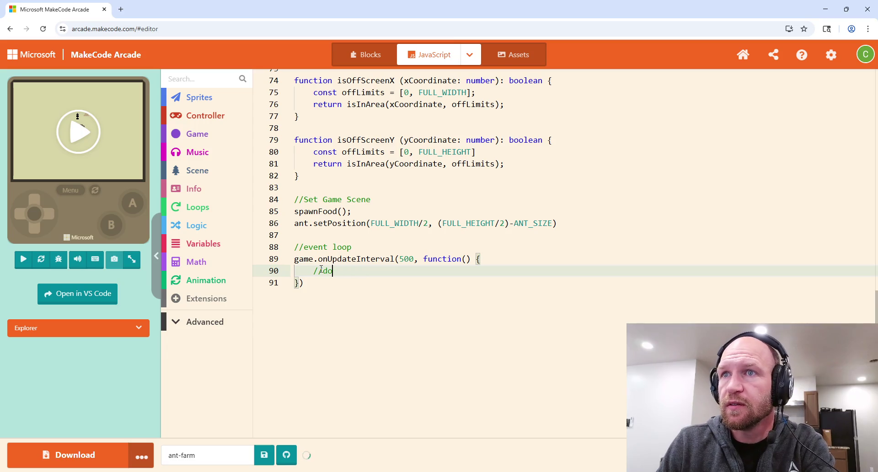
key("BackSpace")
key("BackSpace")
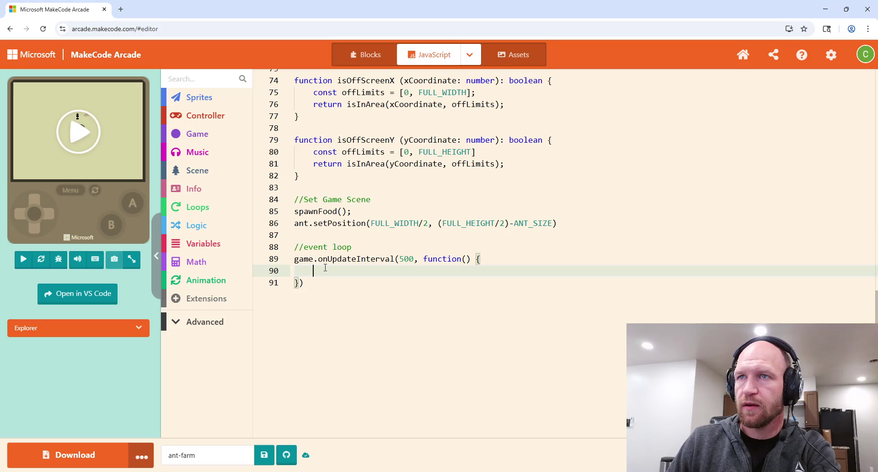
Add an //ant logic comment below the isOffScreenY function.
left_click(309, 176)
key("Return")
key("Return")
type("//")
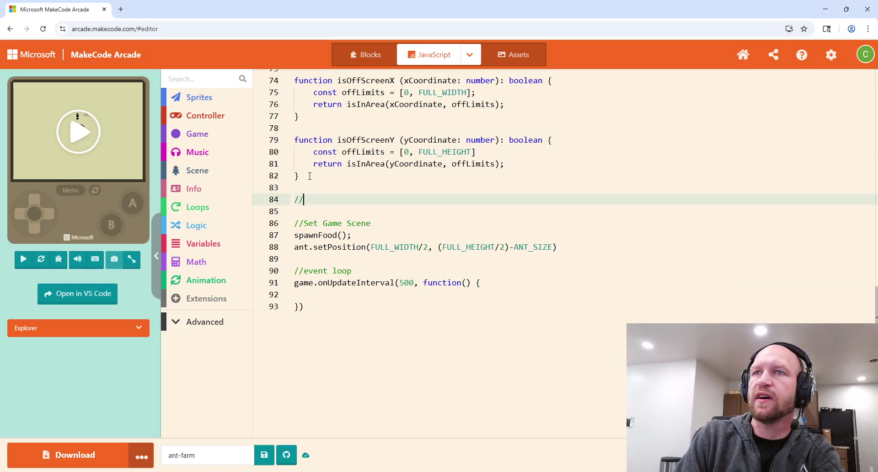
type("ant")
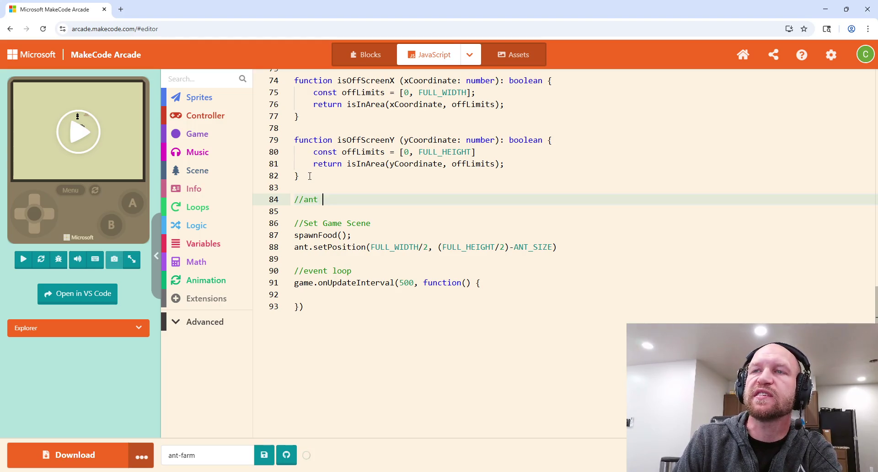
key("BackSpace")
key("BackSpace")
key("BackSpace")
type("ant loginc")
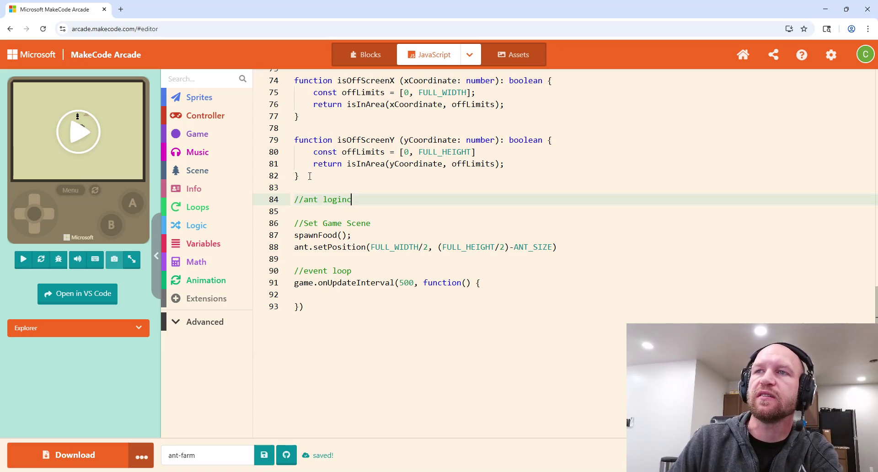
key("BackSpace")
key("BackSpace")
type("c")
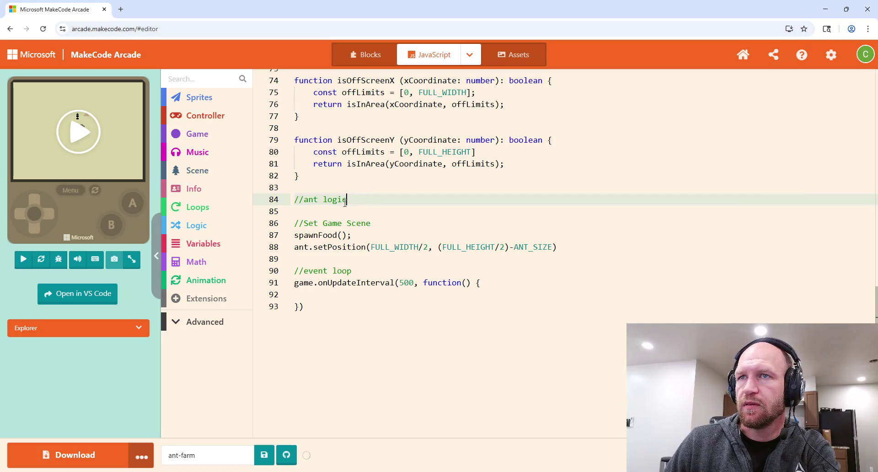
Declare an empty function antHandler() { } under the ant logic comment.
key("Return")
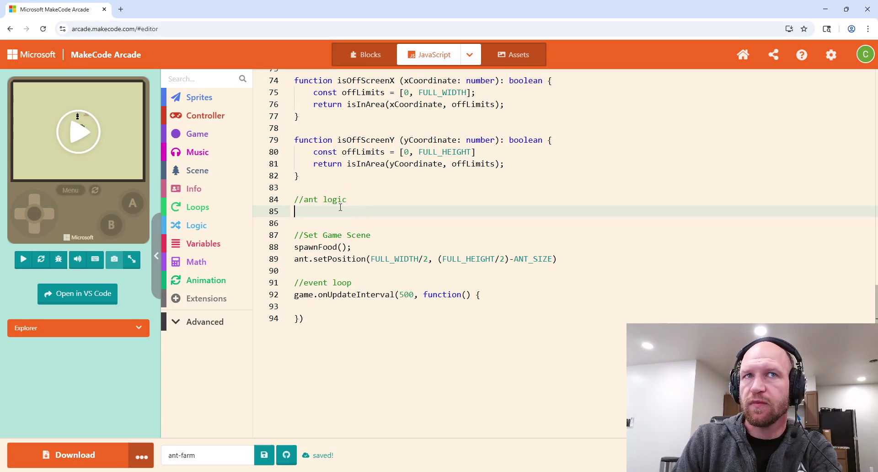
type("function")
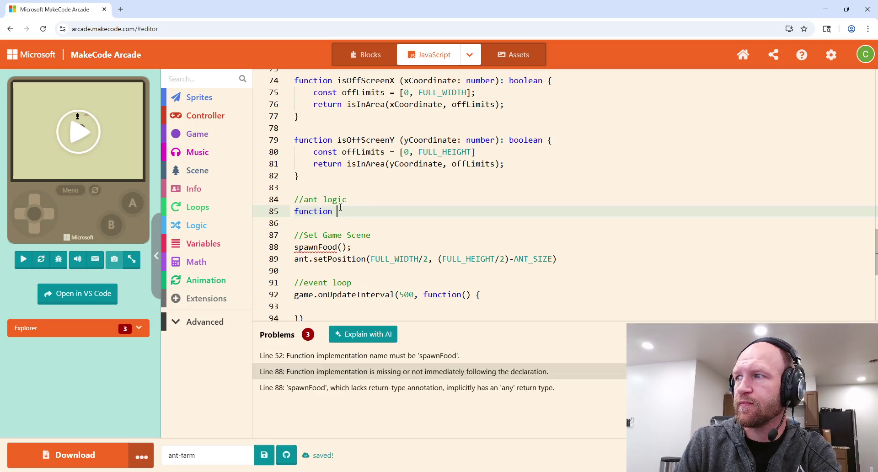
type("Ant")
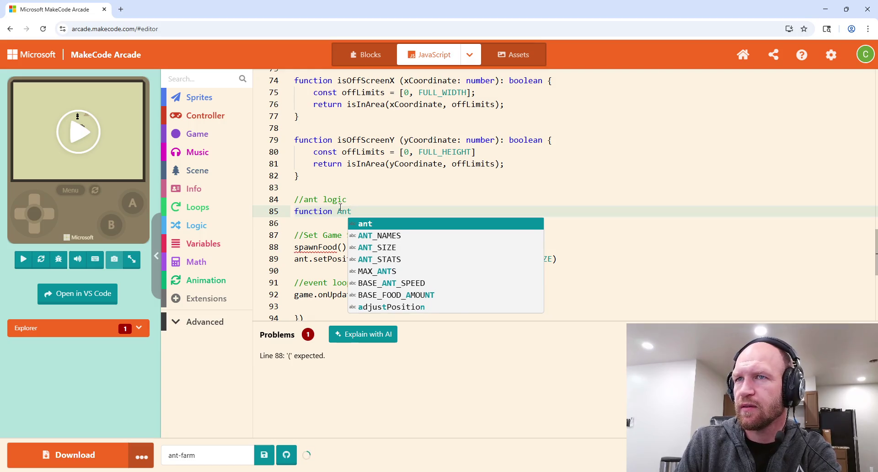
key("BackSpace")
key("BackSpace")
key("BackSpace")
type("ant")
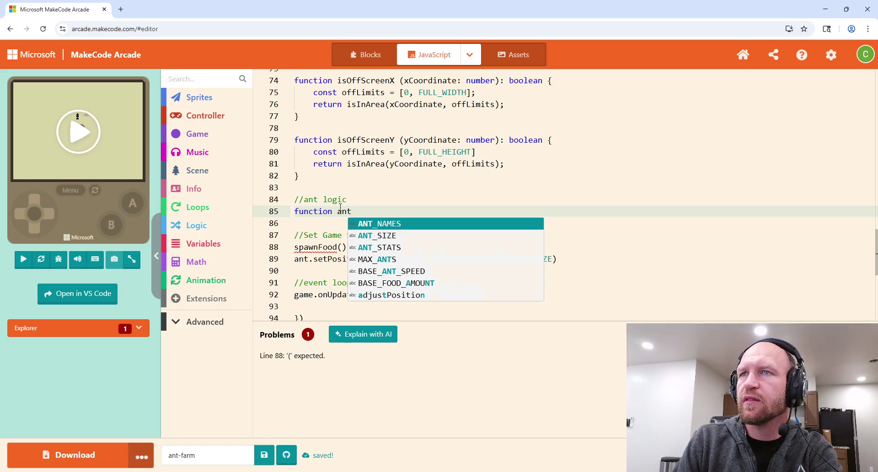
type("Hna")
key("BackSpace")
key("BackSpace")
key("BackSpace")
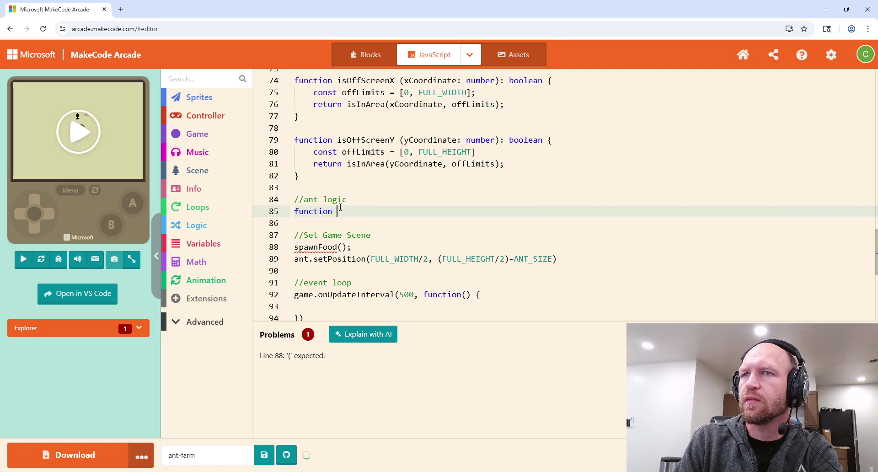
type("antHandler")
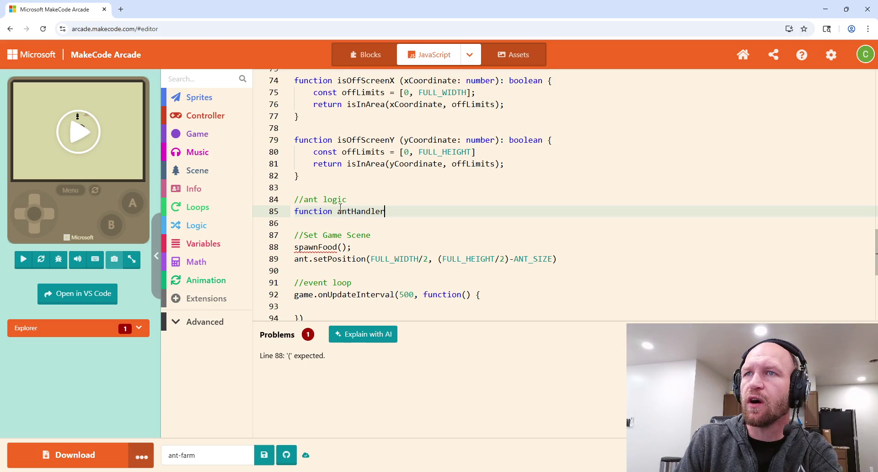
type("() {")
key("Return")
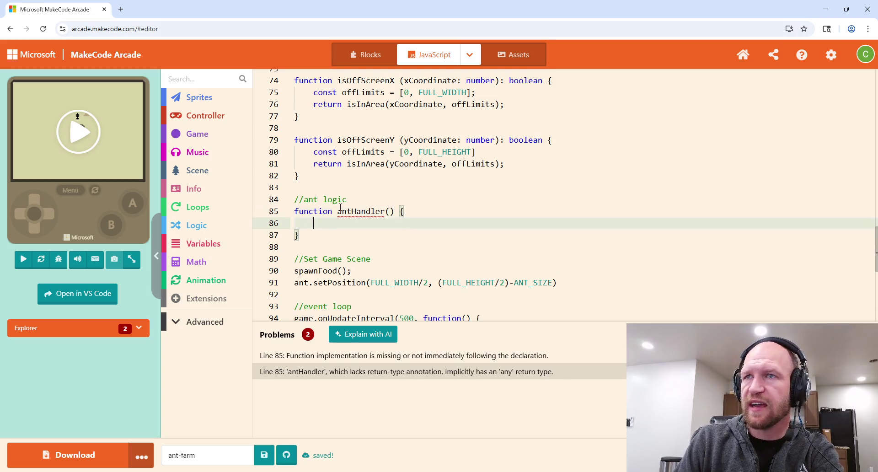
scroll(479, 165, "down", 2)
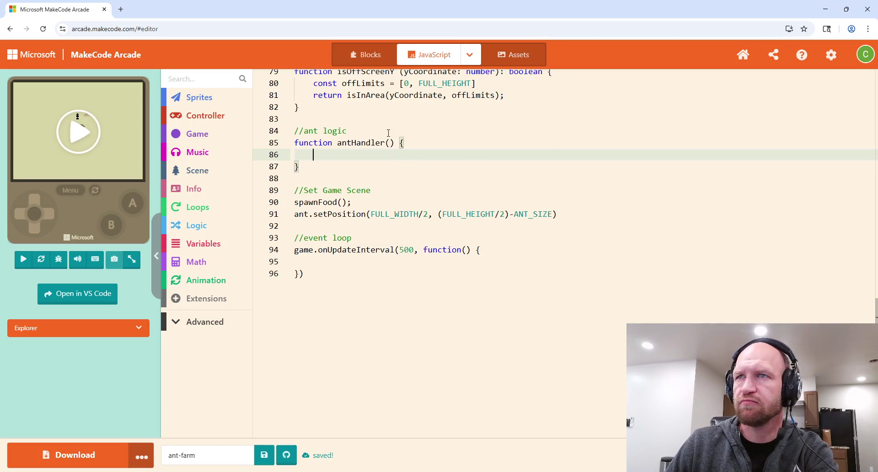
left_click(328, 265)
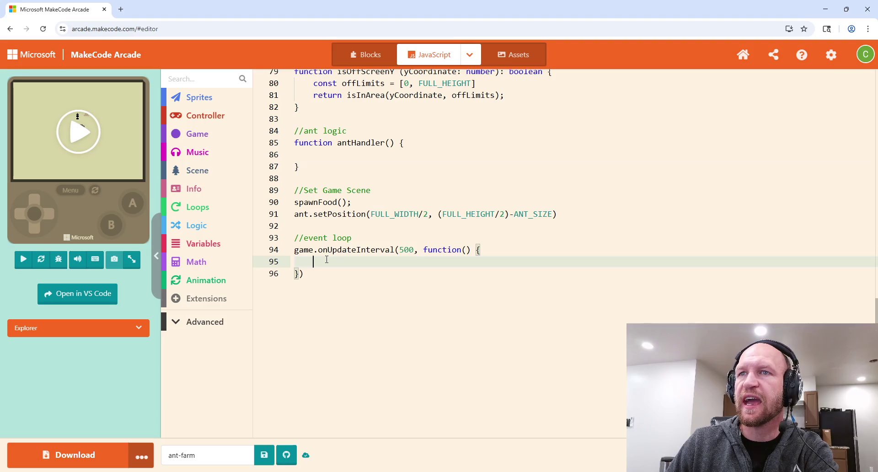
Put a //handle all ant events comment and an antHandler(); call inside the update loop.
left_click(345, 154)
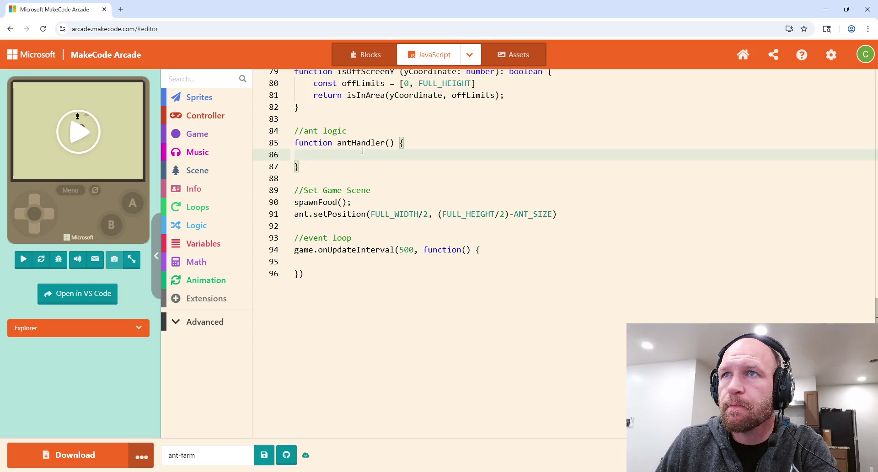
left_click(337, 262)
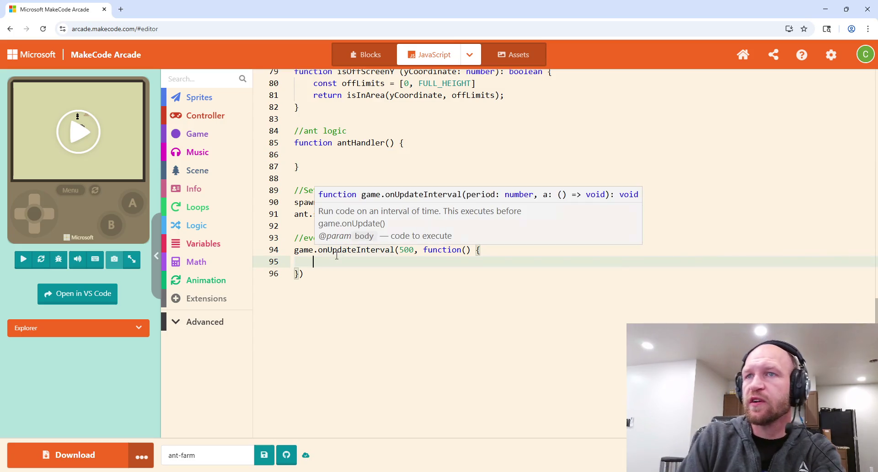
type("//handle all an")
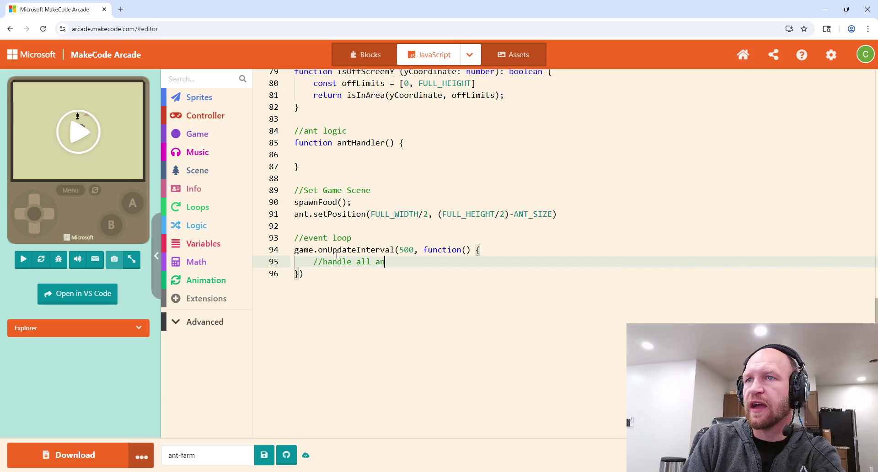
type("t events")
key("Return")
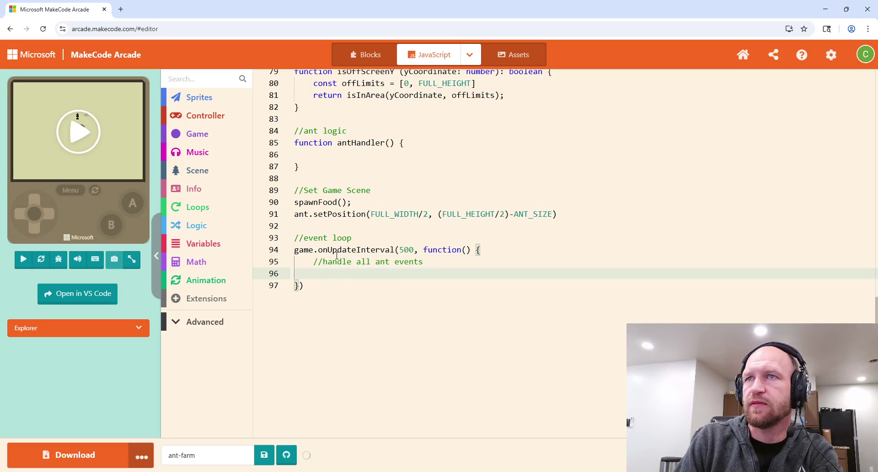
type("antHandle")
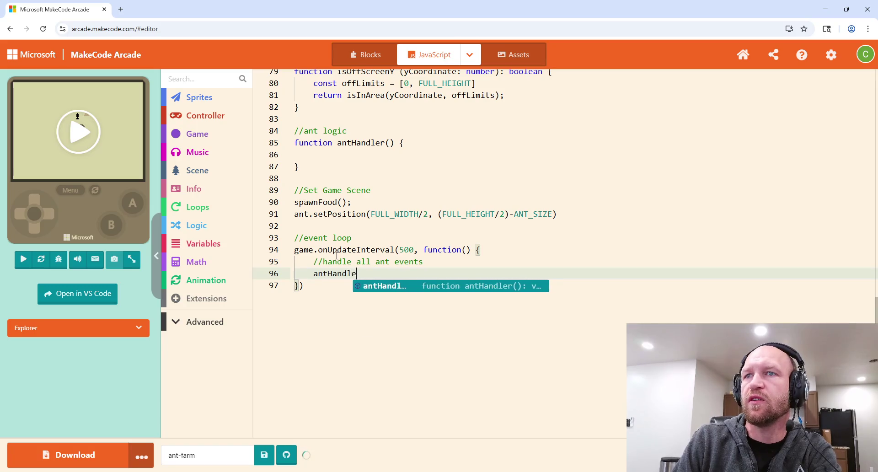
key("Return")
type(";")
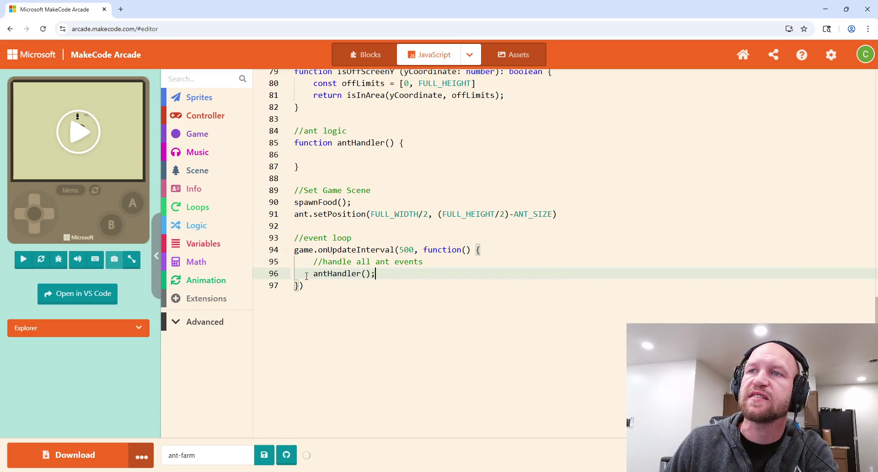
left_click(337, 158)
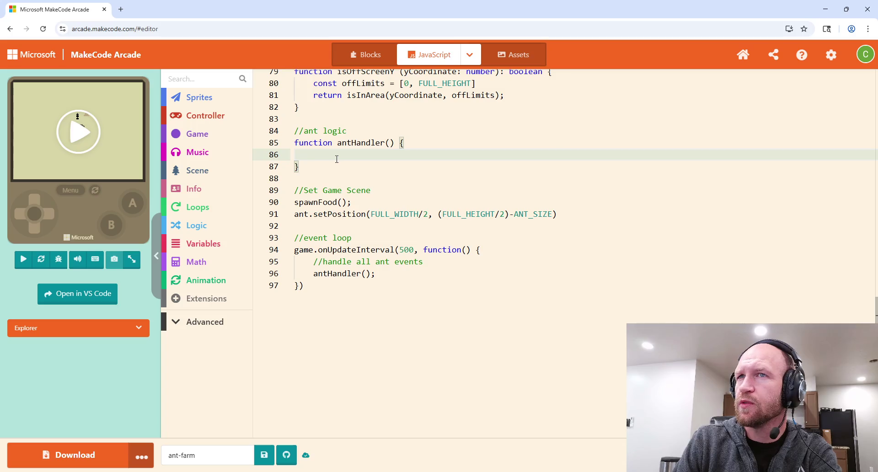
scroll(337, 158, "up", 2)
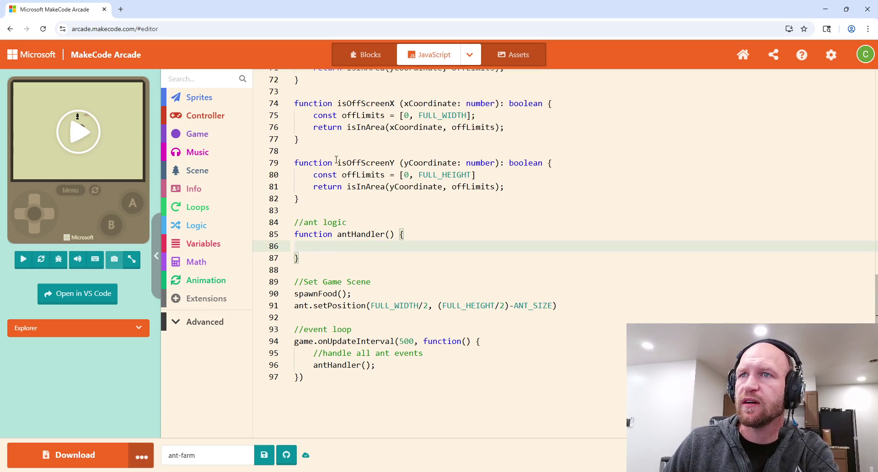
Insert blank lines after the food sprite declaration in the sprites section.
left_click(324, 214)
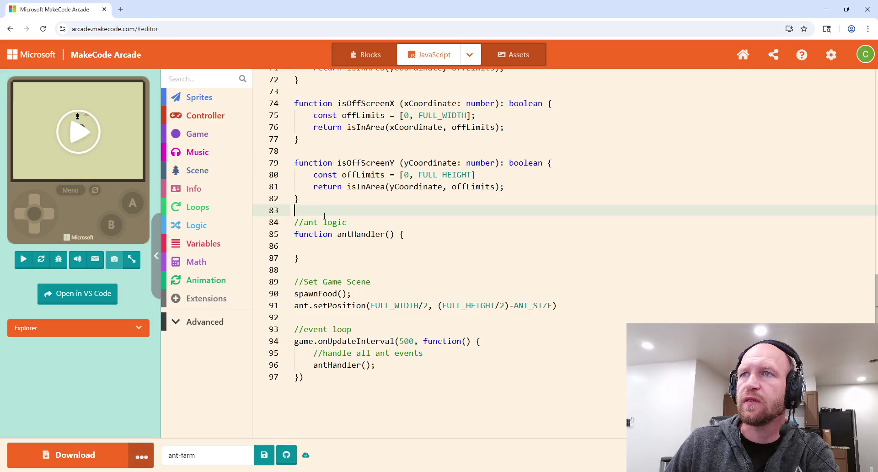
scroll(433, 240, "up", 15)
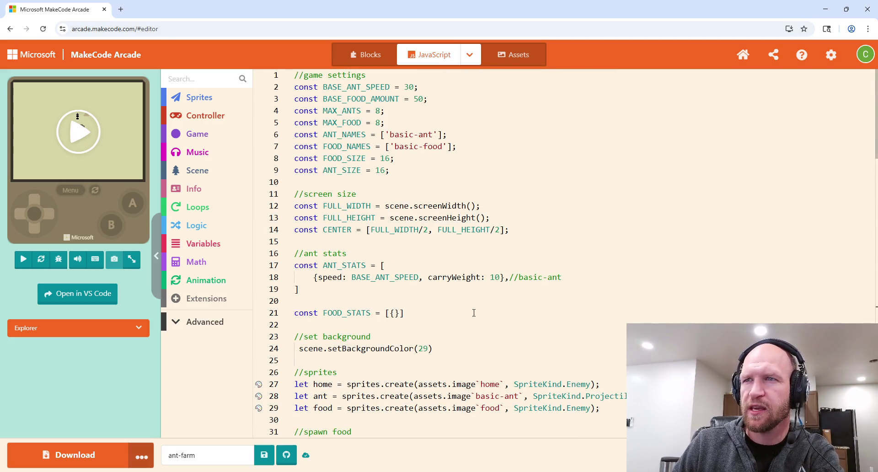
scroll(450, 315, "down", 1)
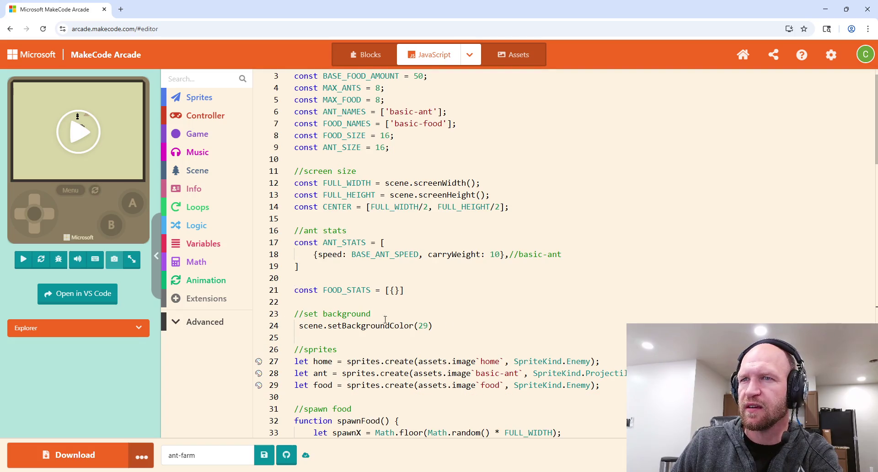
left_click(408, 290)
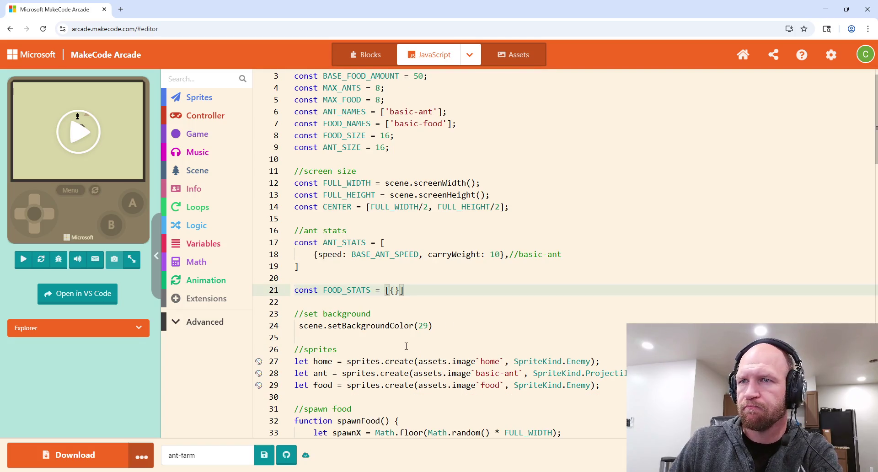
scroll(413, 324, "down", 3)
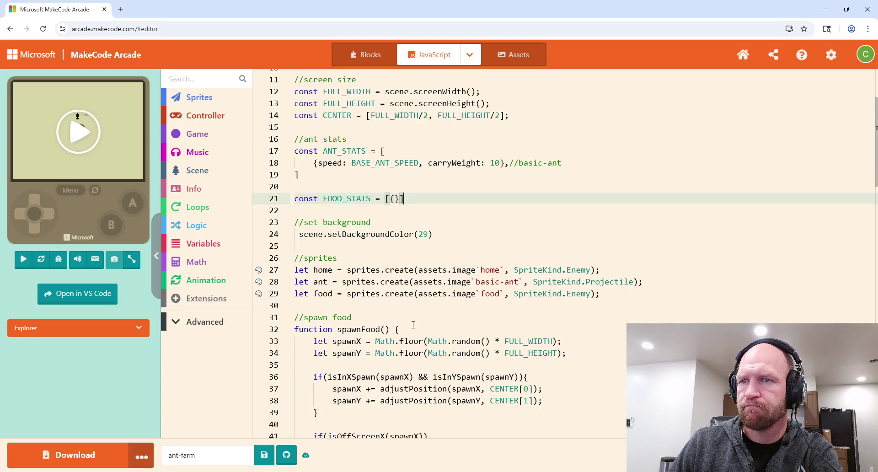
left_click(645, 283)
left_click(615, 295)
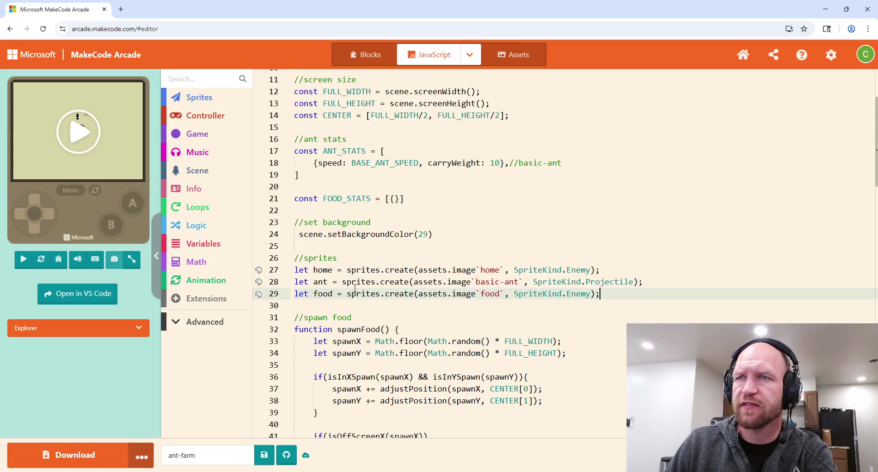
key("Return")
key("Return")
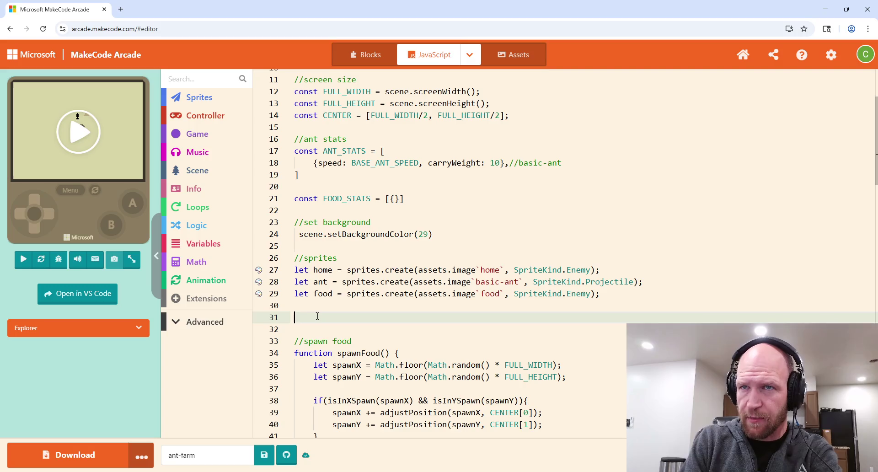
Briefly browse the Animation toolbox, then type const on the empty line below the food sprite.
left_click(220, 283)
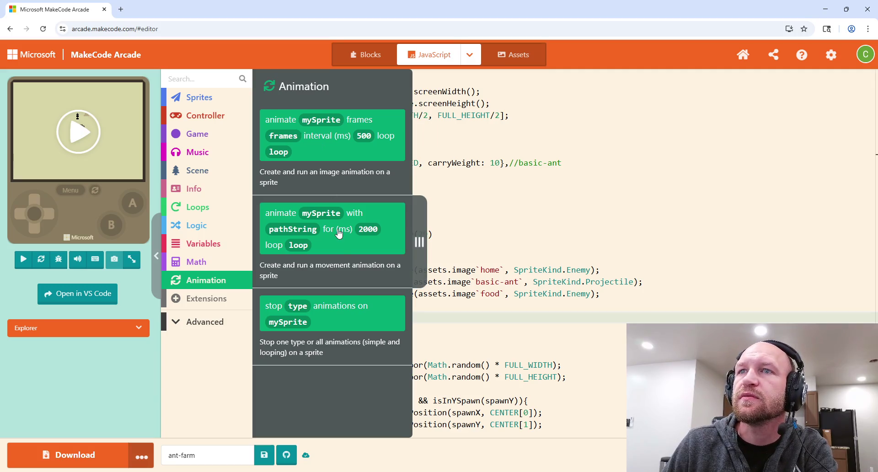
left_click(325, 320)
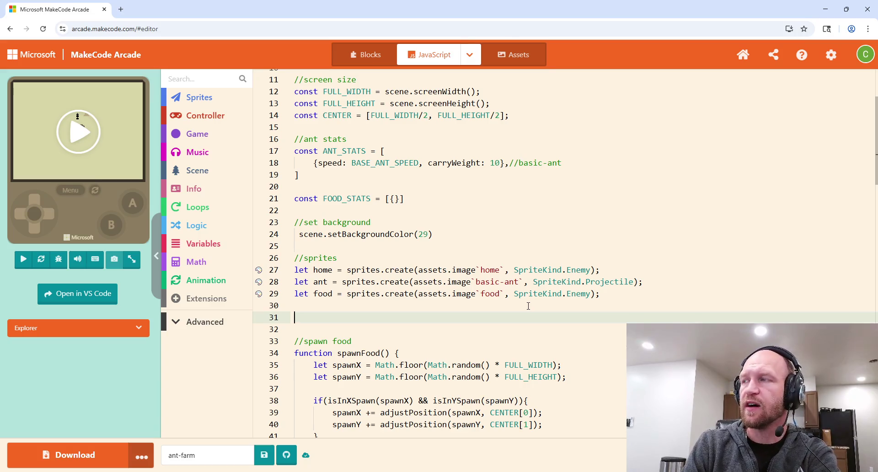
type("const")
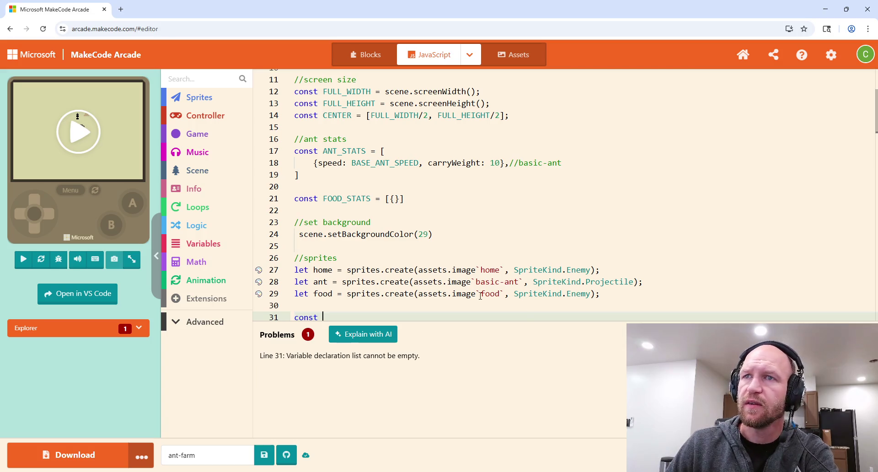
On line 31, declare foodState as an array of objects: "foodState: {}[] = []".
left_click(338, 256)
scroll(338, 253, "down", 3)
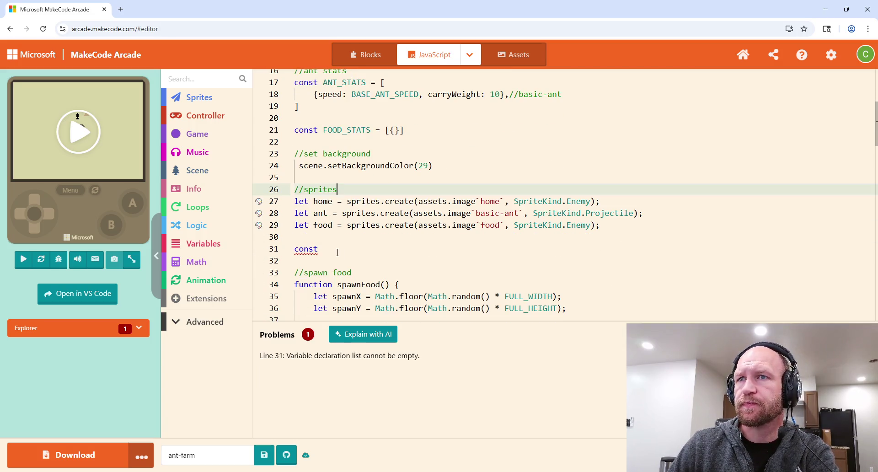
left_click(338, 253)
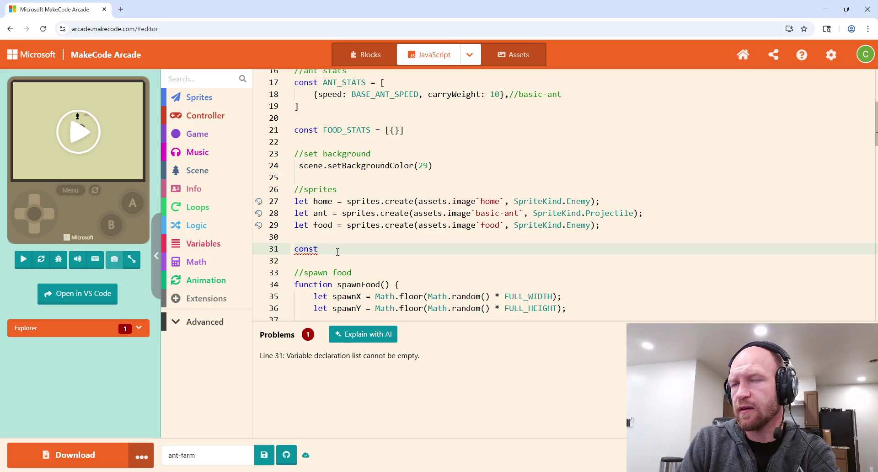
type("food")
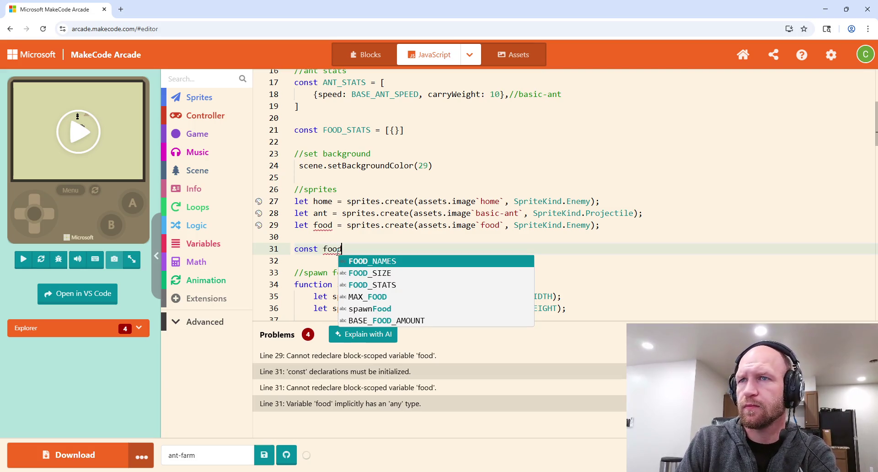
type("State")
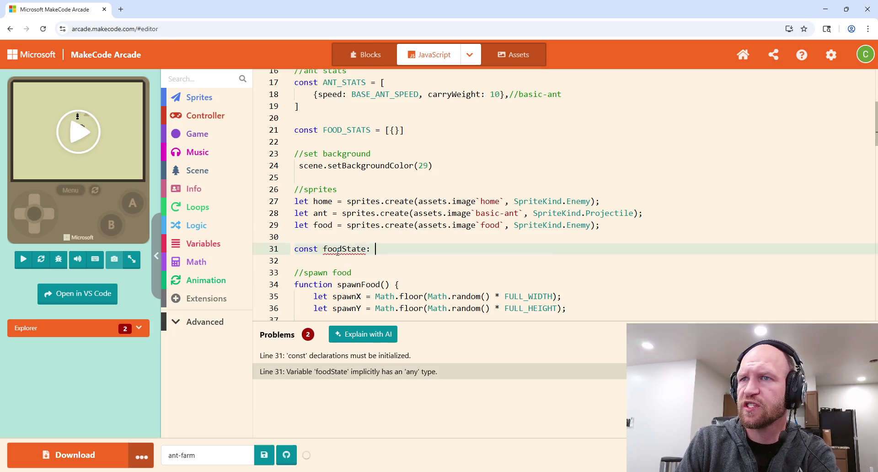
type(":")
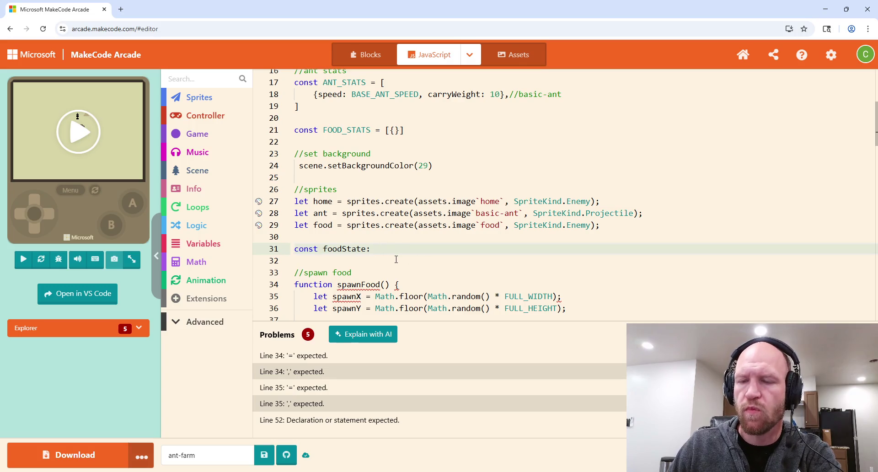
type("{}")
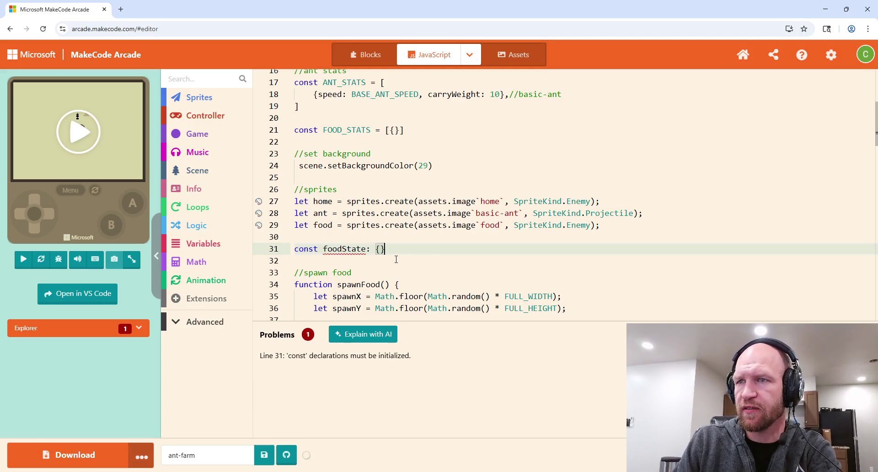
type("[] =")
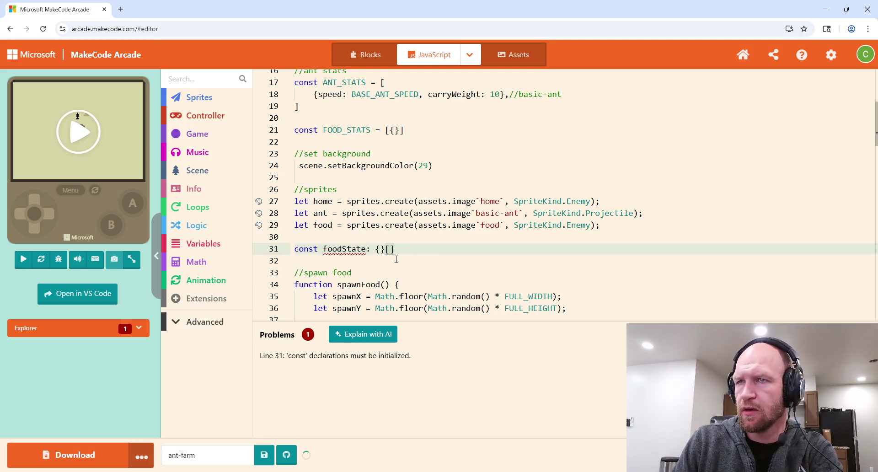
type(" []")
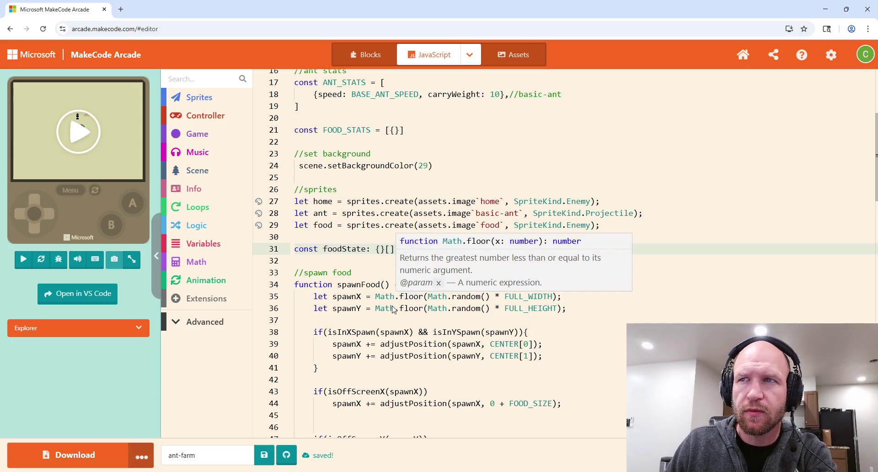
Review the food sprite's positioning, spawnFood's parameters and the food variable on line 29.
scroll(390, 267, "down", 3)
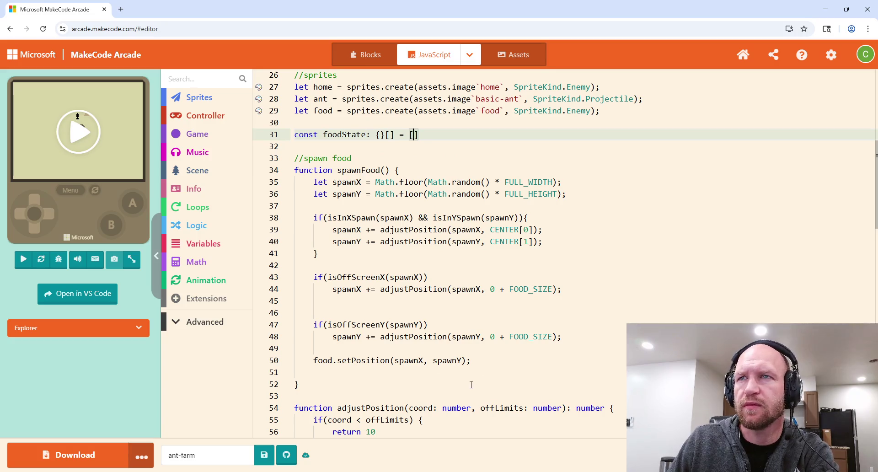
left_click(312, 361)
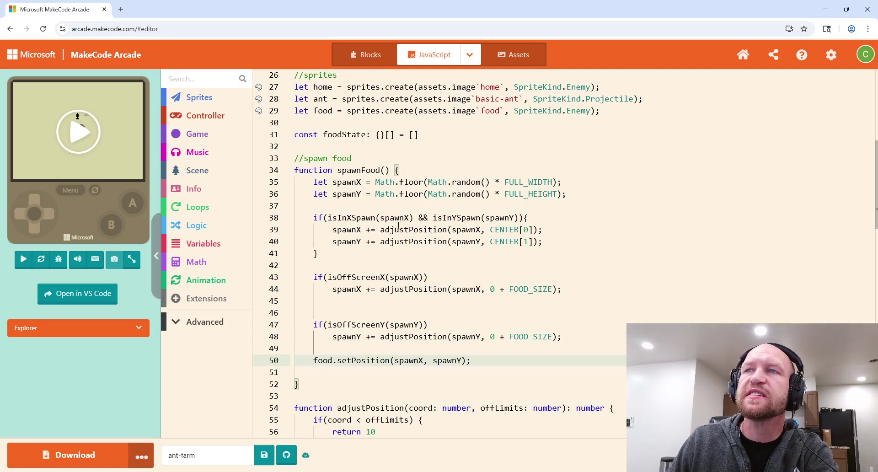
left_click(385, 170)
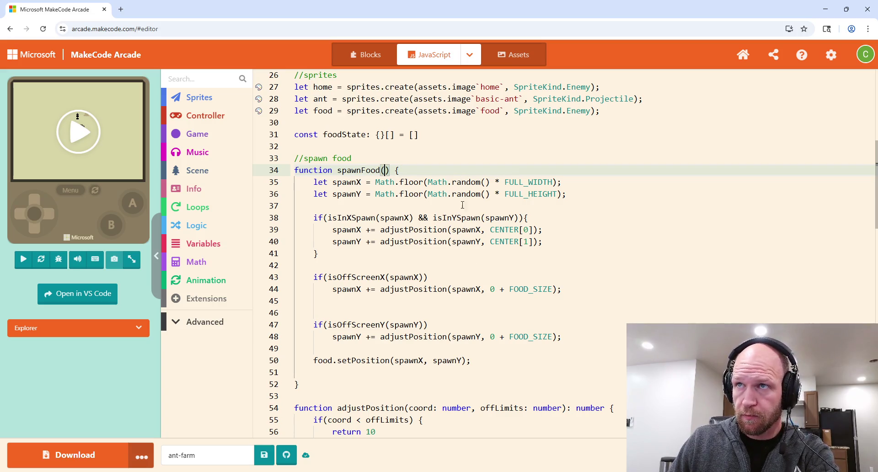
scroll(493, 260, "up", 4)
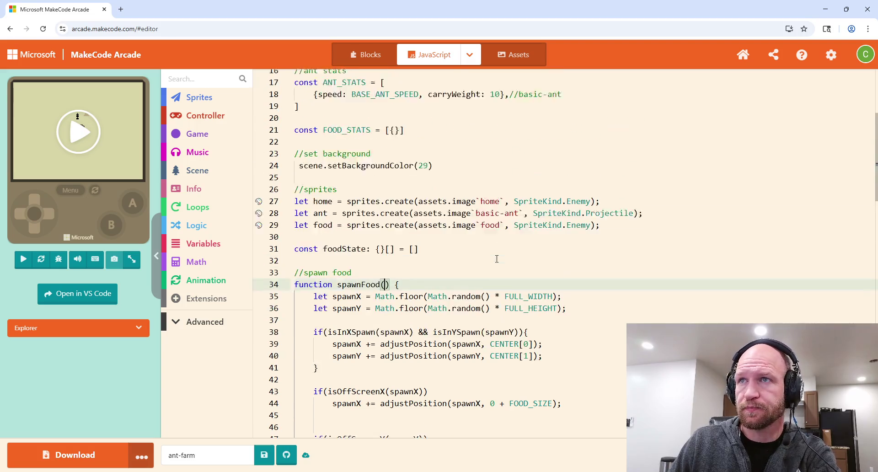
scroll(495, 249, "down", 1)
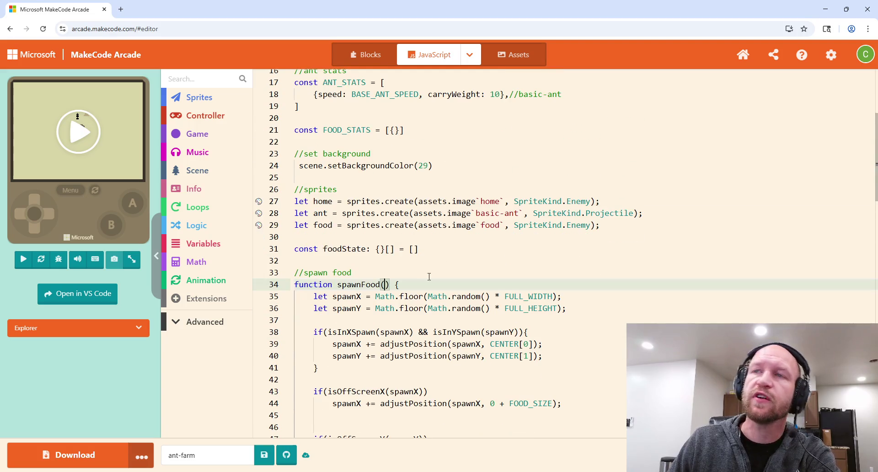
left_click(326, 225)
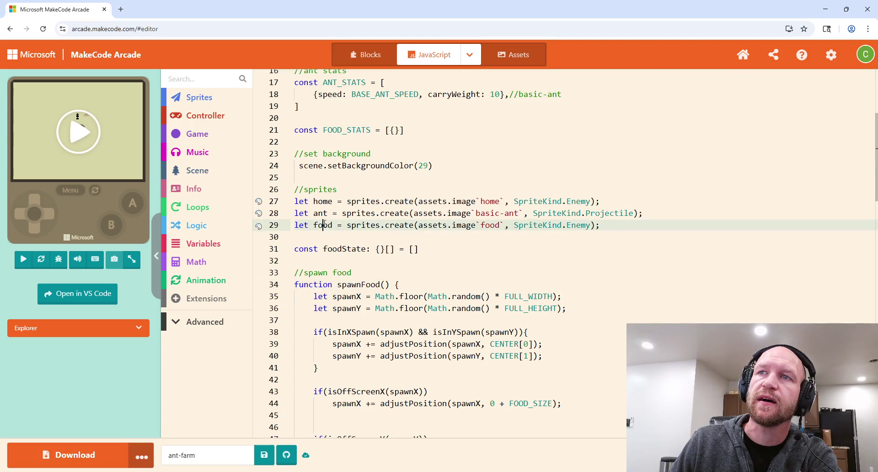
Add an empty {} entry inside the foodState array and begin the type with "asset:".
left_click(413, 250)
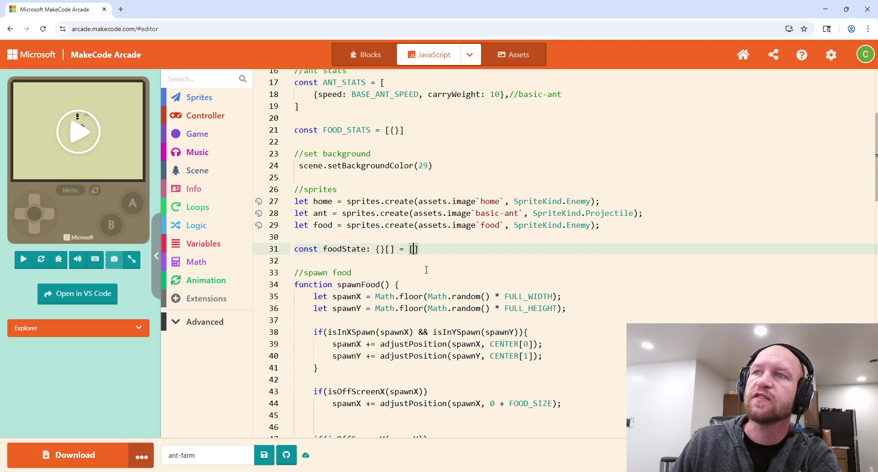
key("Return")
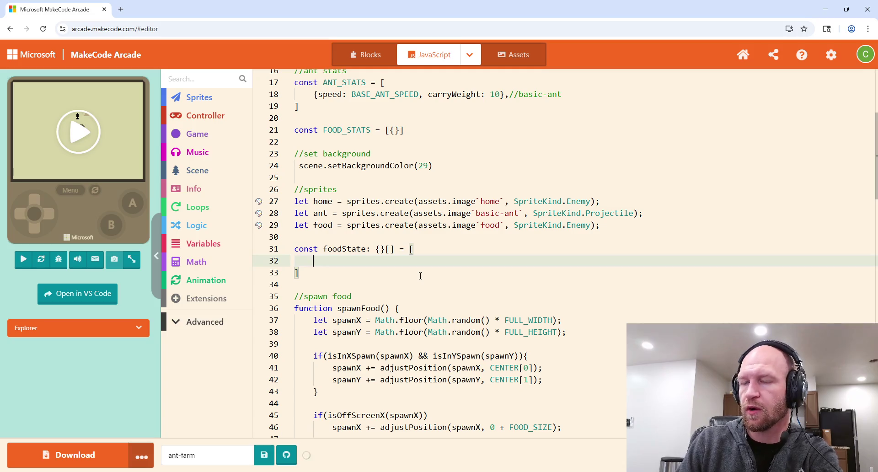
type("{}")
key("Left")
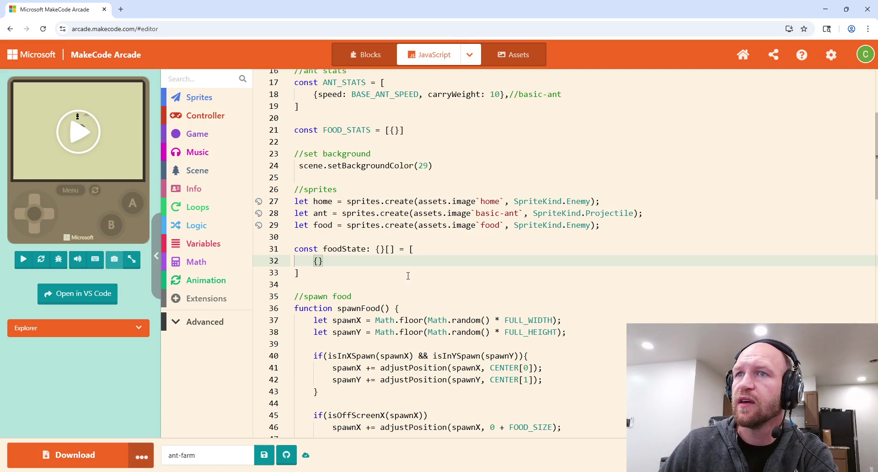
left_click(382, 248)
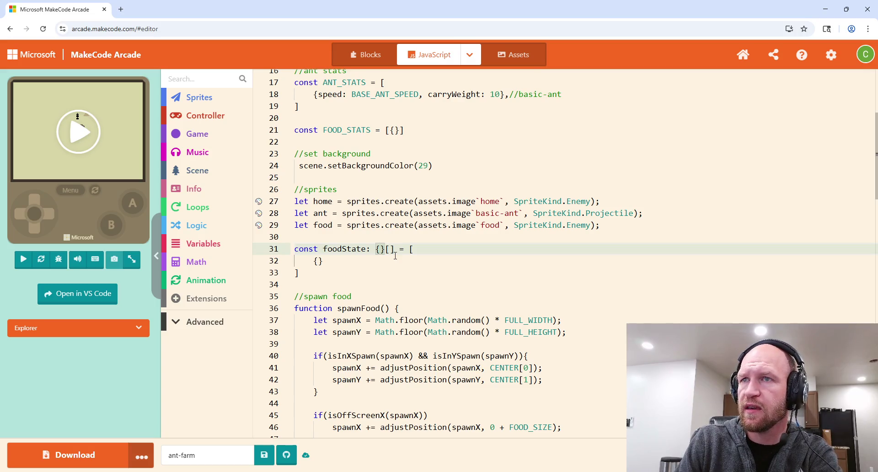
type("asset: S")
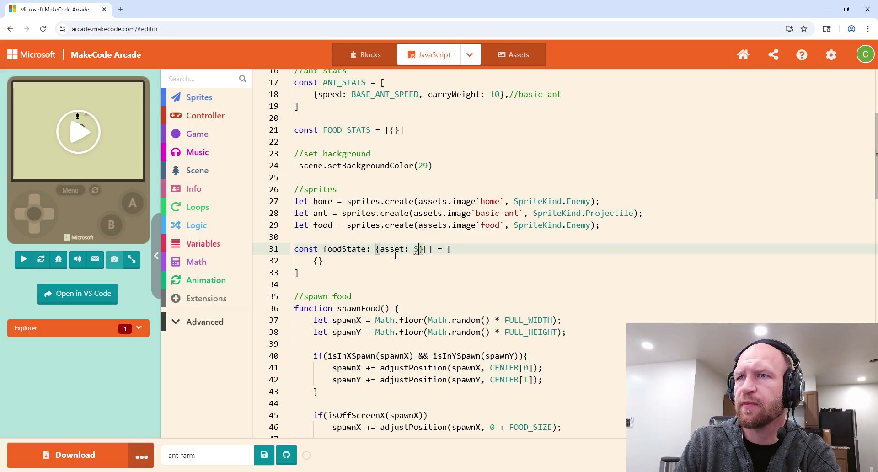
Finish foodState's element type as {asset: Sprite, currFood: number}.
key("ctrl+space")
key("Escape")
type("Sprite")
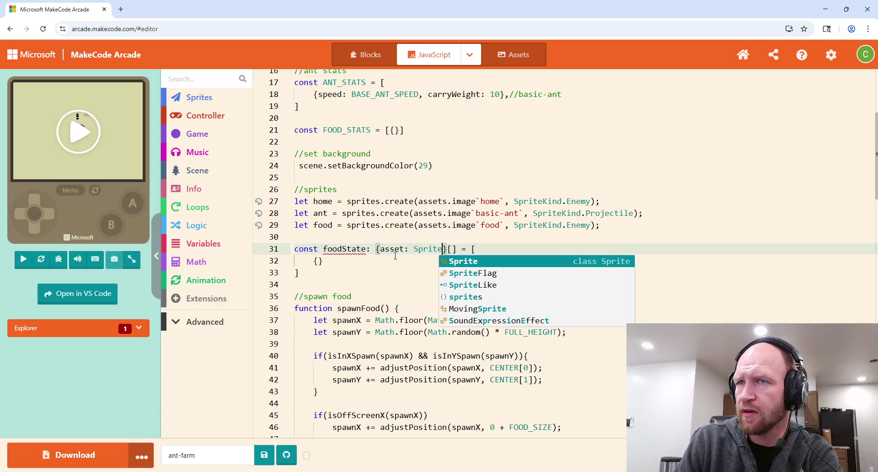
key("Escape")
type(", ")
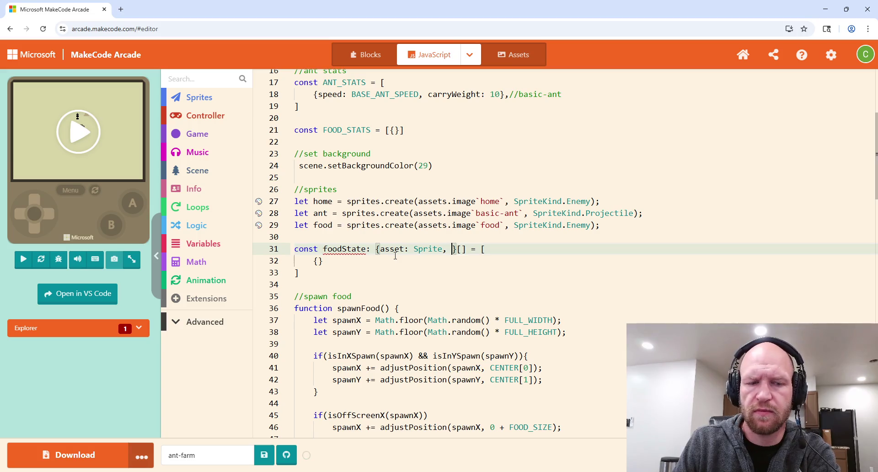
type("curr")
type("Food: ")
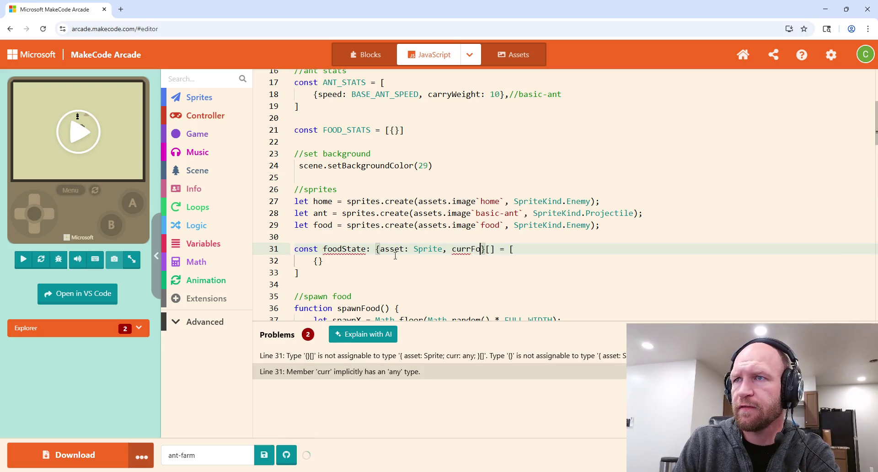
type("number")
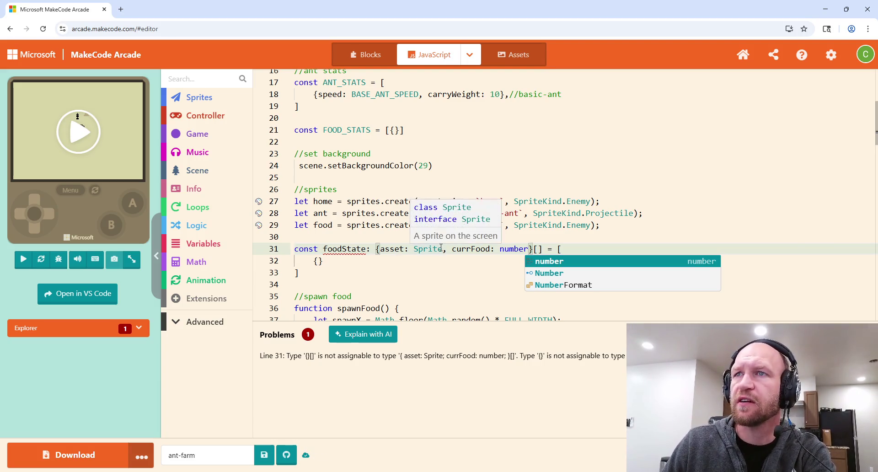
left_click(506, 275)
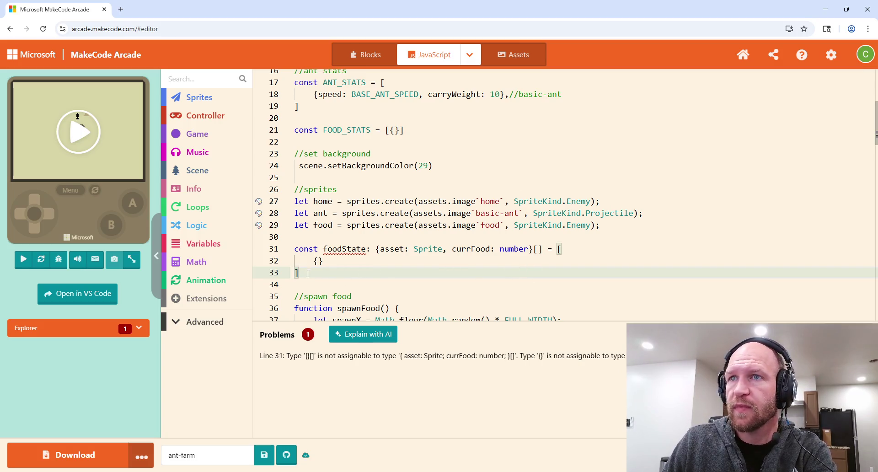
left_click(320, 262)
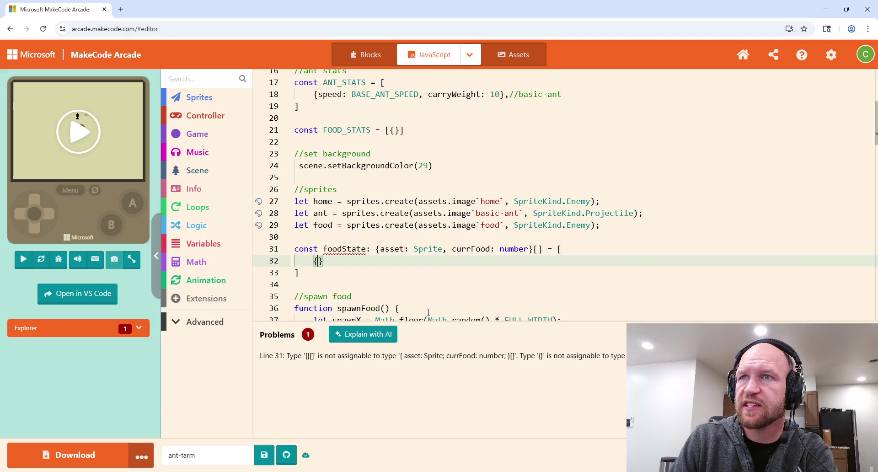
Fill foodState's first entry as {asset: food, currFood: 30}, clearing the type error.
type("food,")
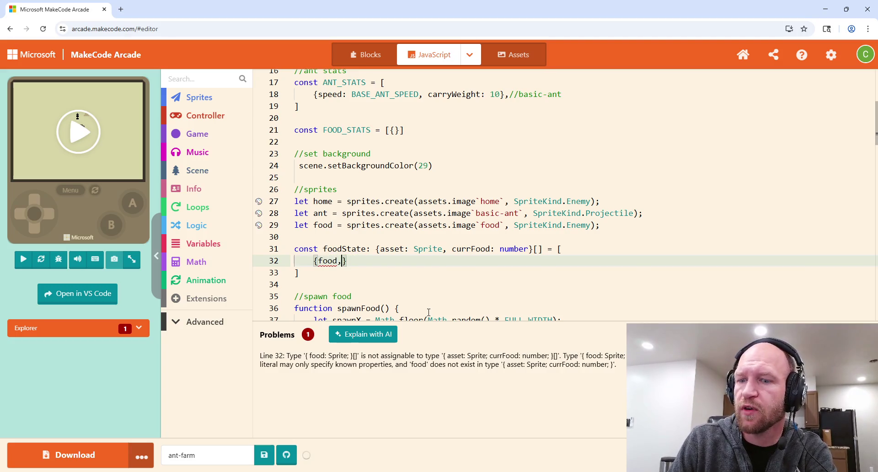
type(" 30")
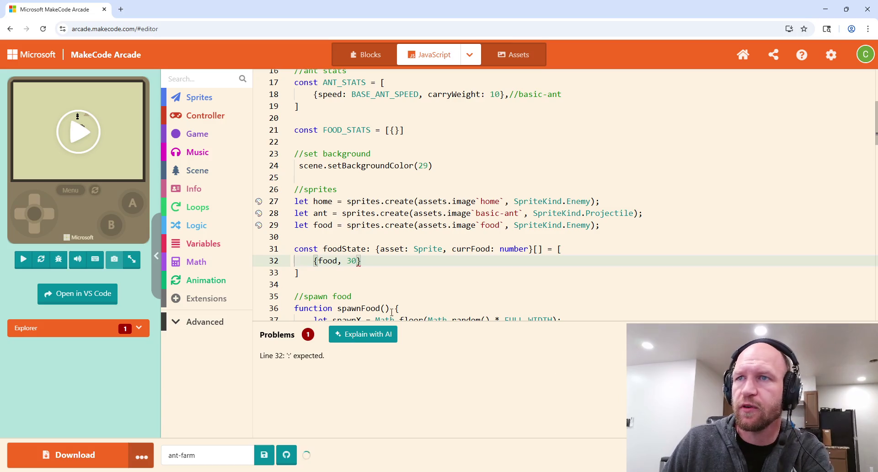
left_click(375, 262)
type(",")
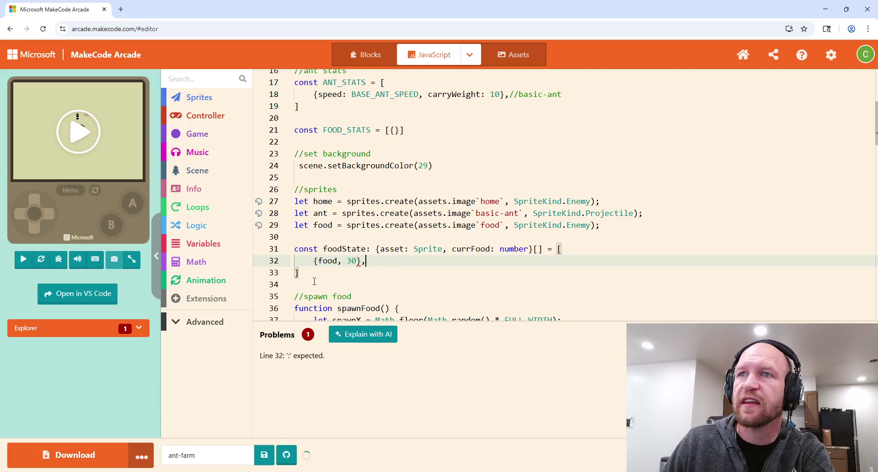
left_click(318, 261)
type("asset:")
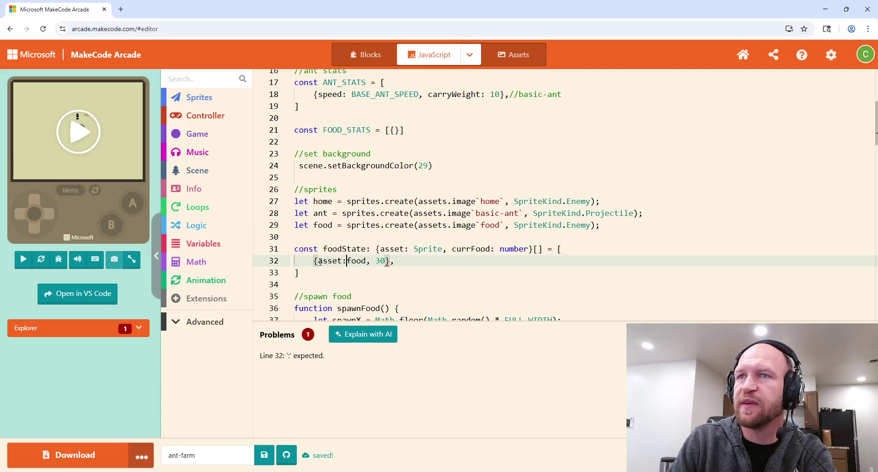
left_click(375, 261)
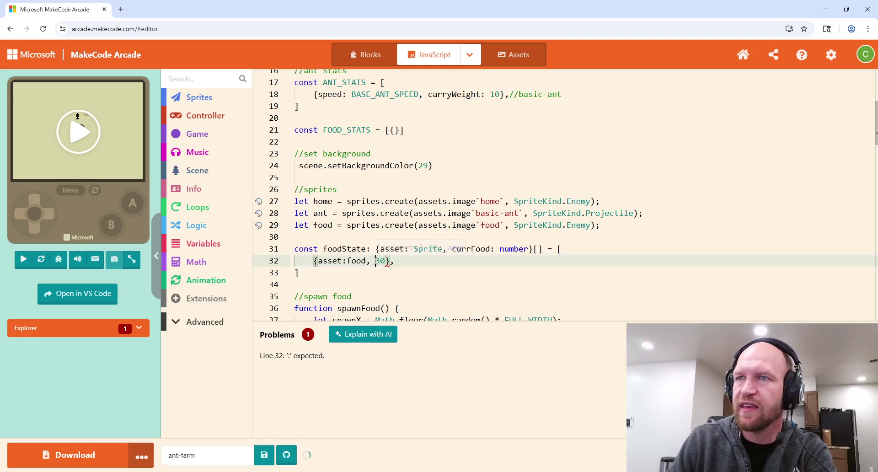
type("curr")
type("Food:")
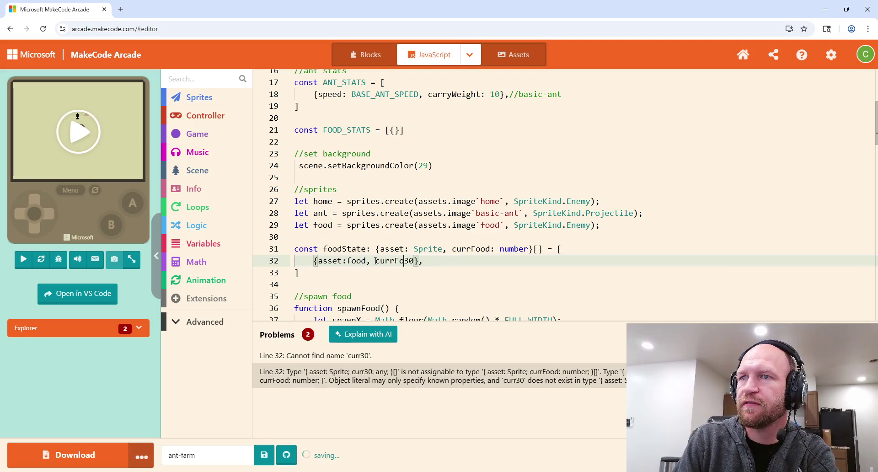
left_click(445, 259)
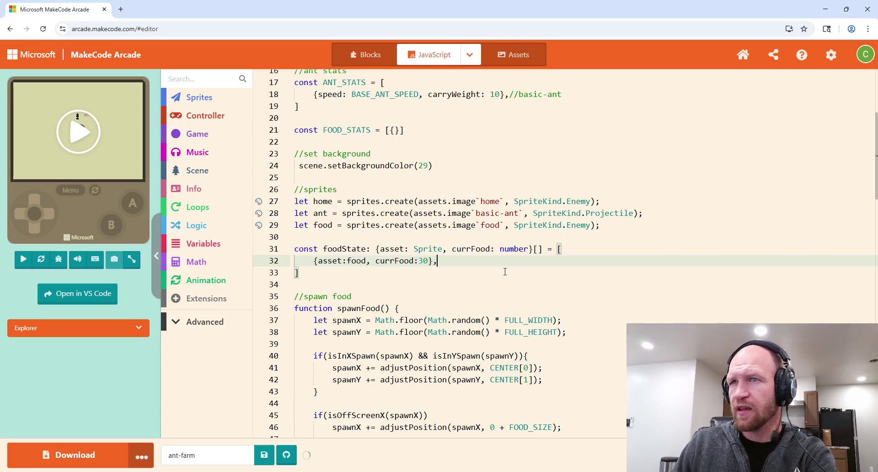
left_click(304, 274)
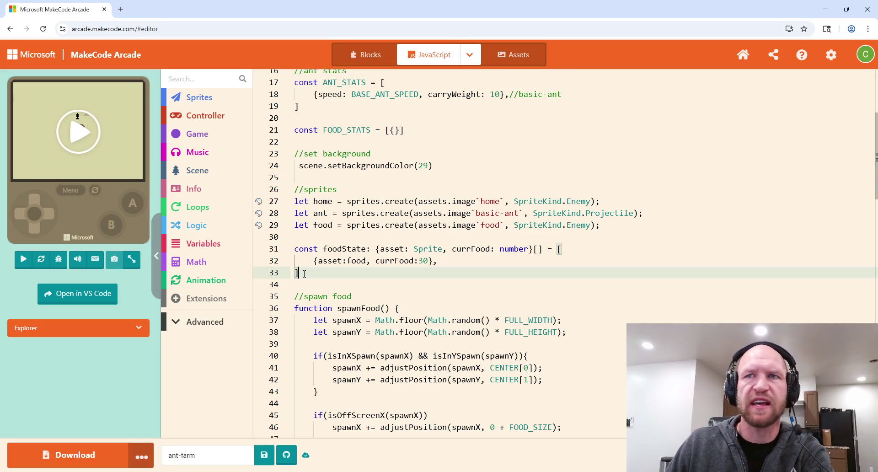
left_click(213, 245)
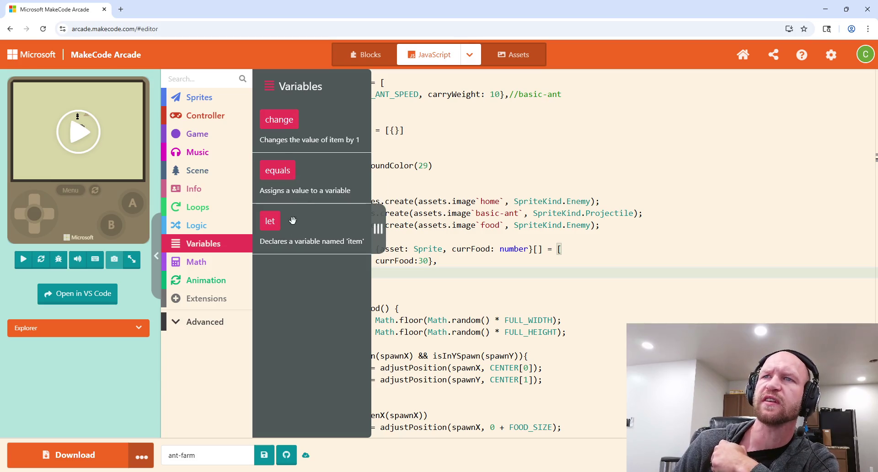
left_click_drag(288, 120, 458, 273)
left_click_drag(334, 283, 342, 275)
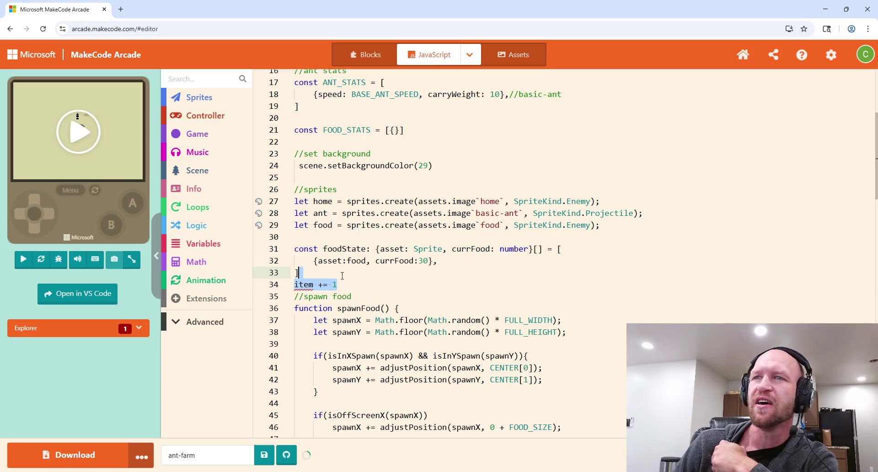
key("Delete")
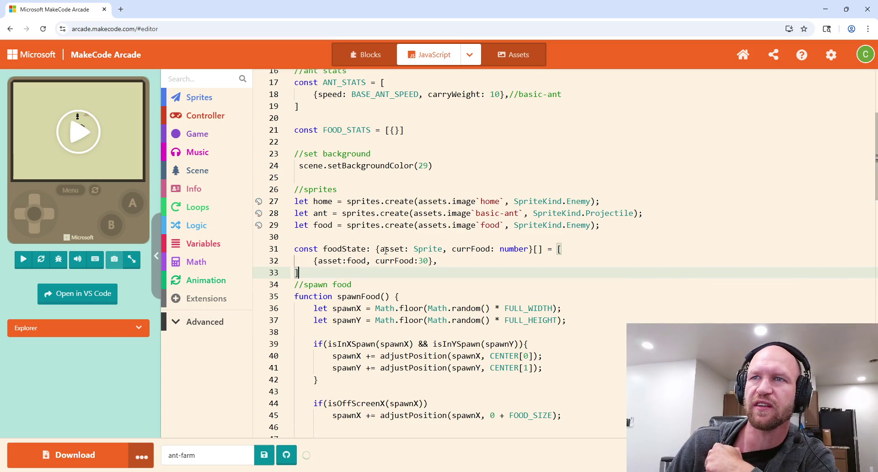
key("Return")
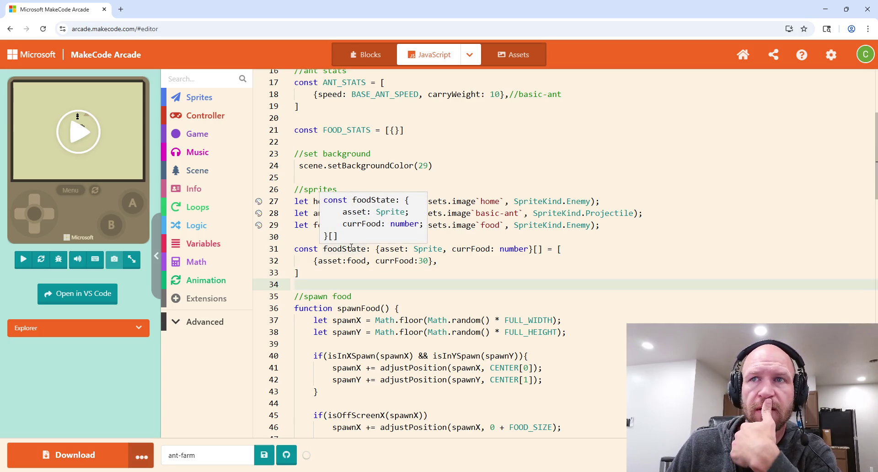
left_click(201, 226)
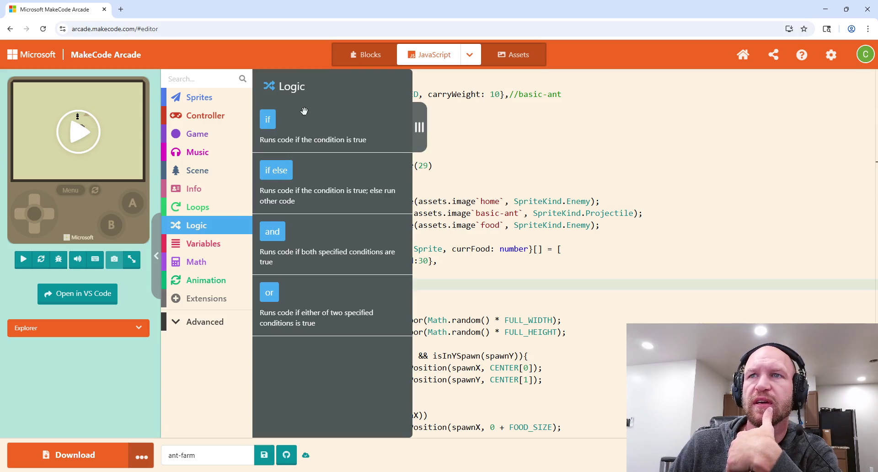
left_click(200, 207)
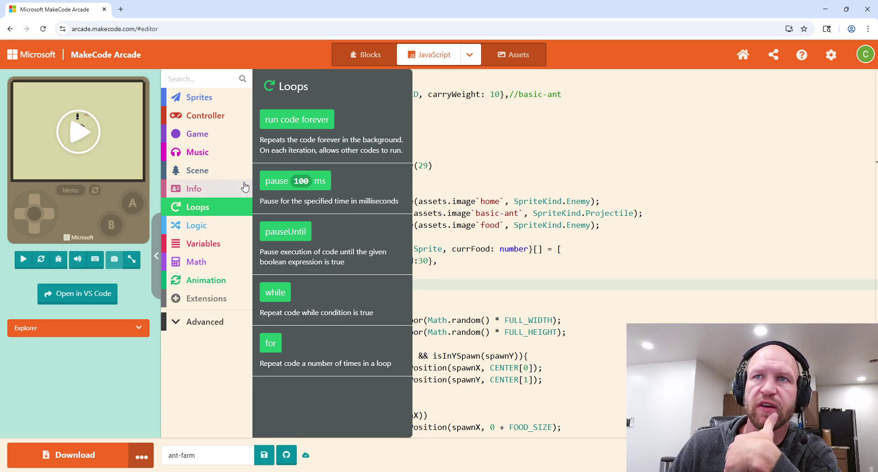
left_click(202, 189)
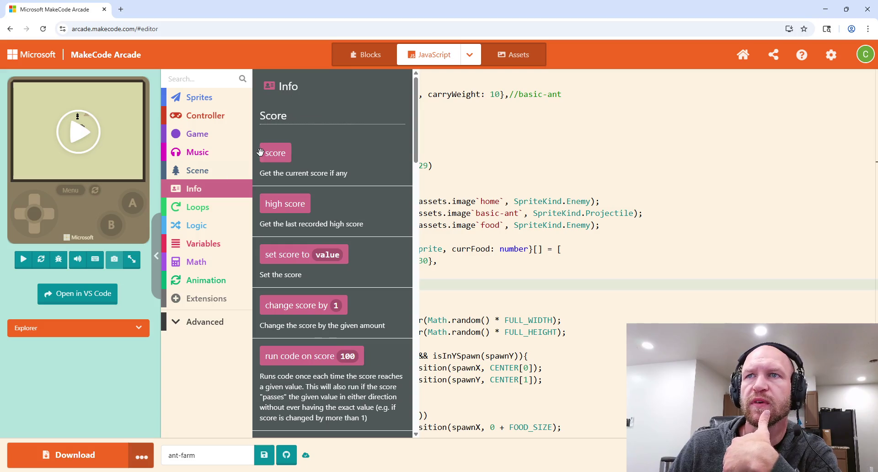
mouse_move(270, 153)
left_mouse_down()
mouse_move(288, 164)
mouse_move(531, 173)
mouse_move(455, 146)
mouse_move(455, 176)
left_mouse_up()
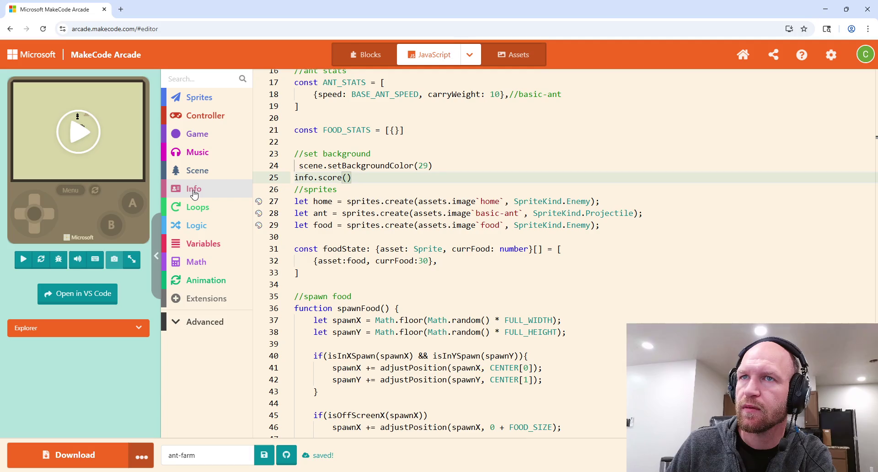
left_click_drag(351, 178, 461, 169)
key("BackSpace")
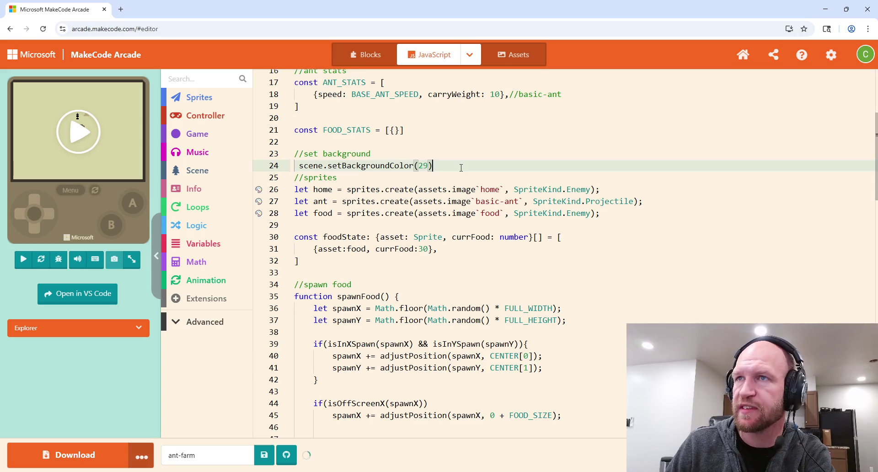
key("Return")
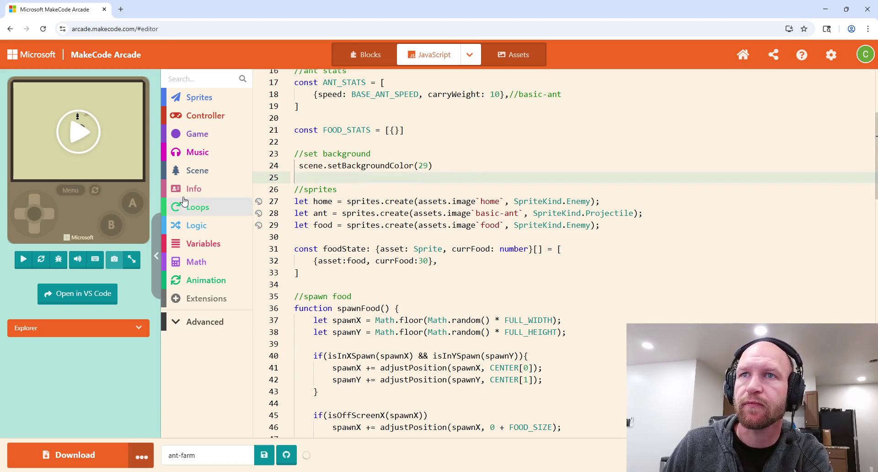
left_click(194, 192)
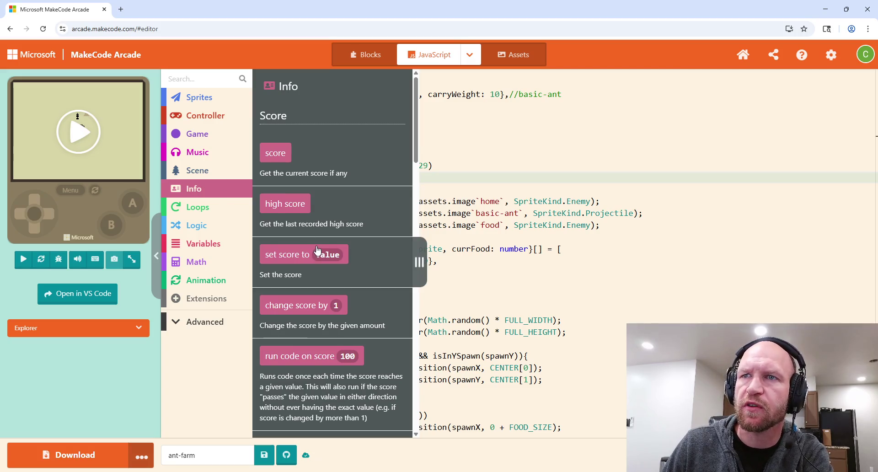
scroll(316, 250, "down", 2)
scroll(328, 289, "down", 2)
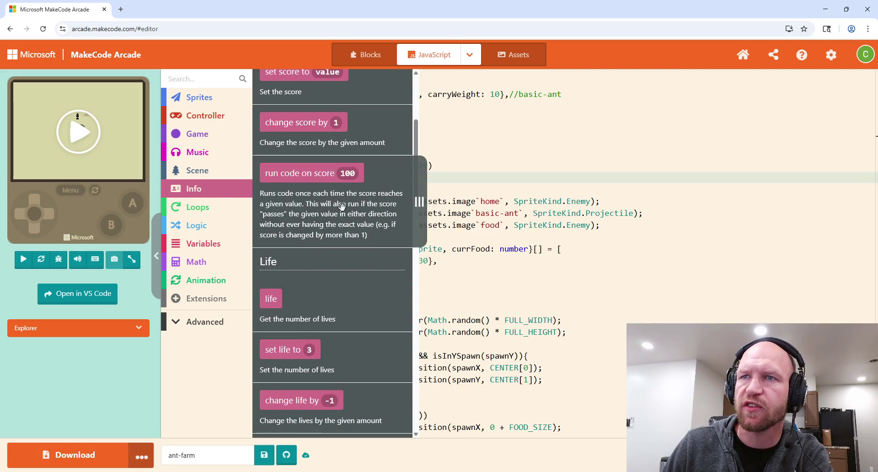
scroll(298, 281, "down", 1)
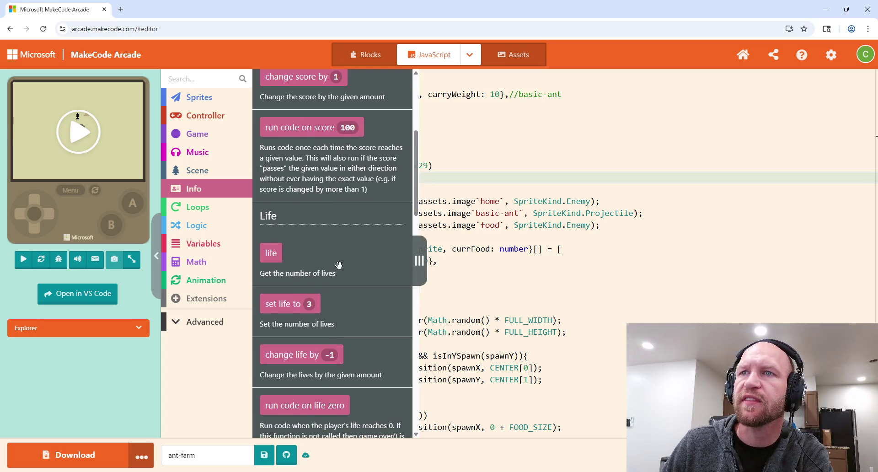
scroll(339, 262, "down", 5)
scroll(341, 256, "down", 3)
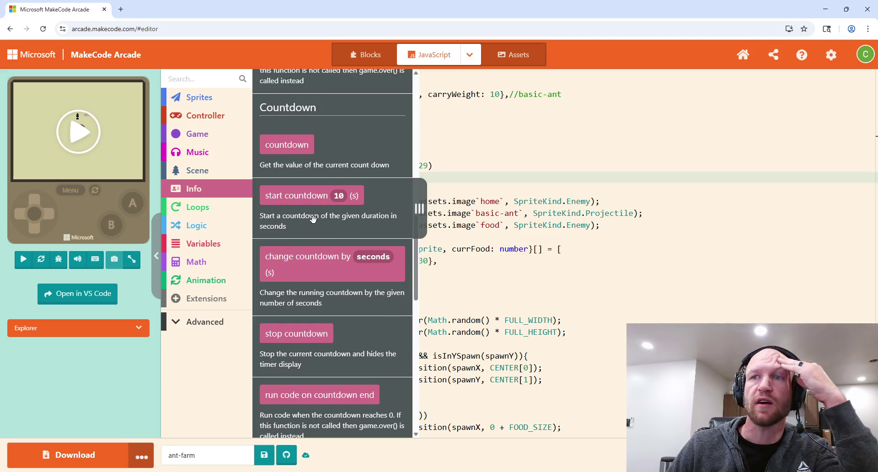
scroll(313, 219, "down", 4)
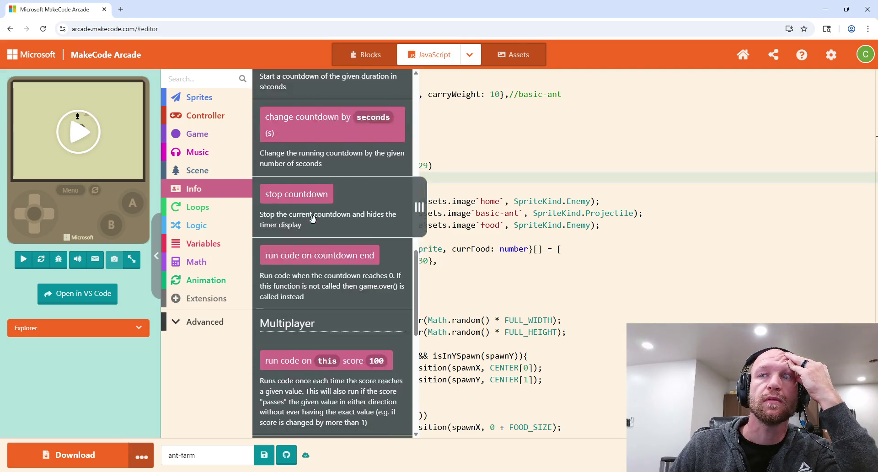
scroll(314, 221, "down", 2)
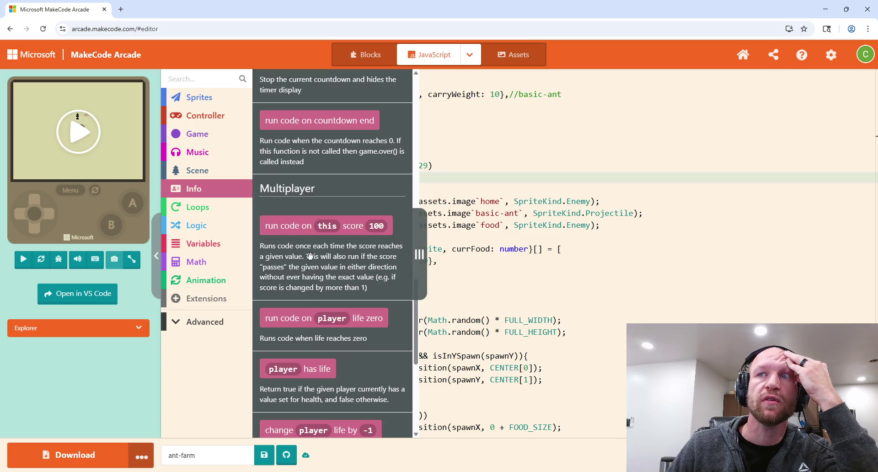
scroll(317, 172, "down", 5)
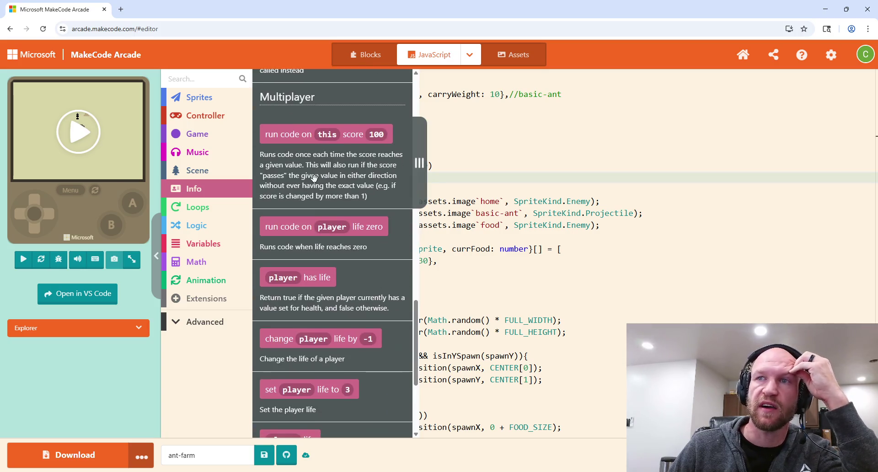
scroll(311, 200, "up", 12)
key("Escape")
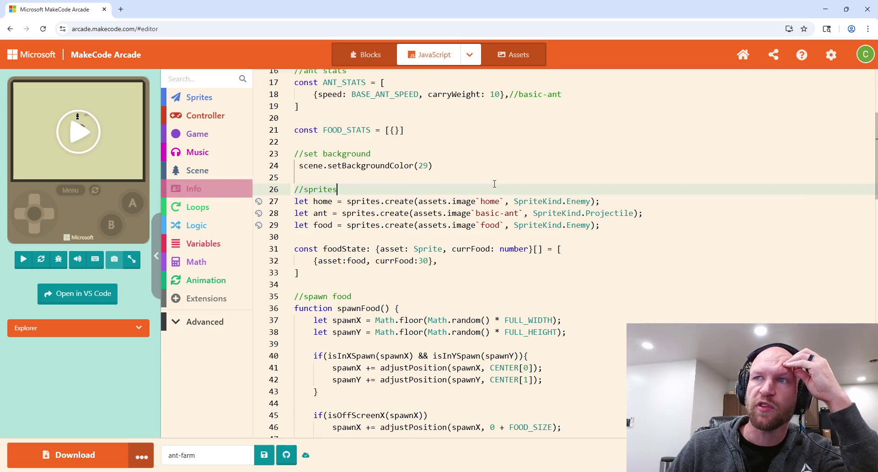
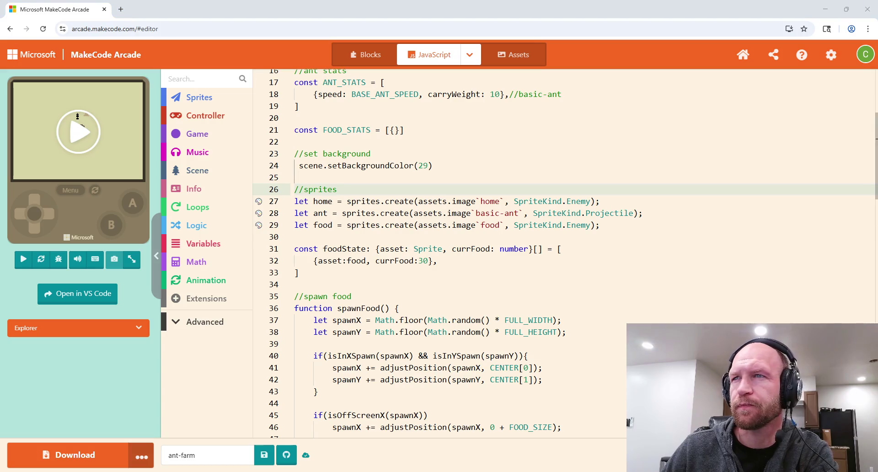
Below the foodState array, add the declaration const antState: {}[] = [].
left_click(622, 237)
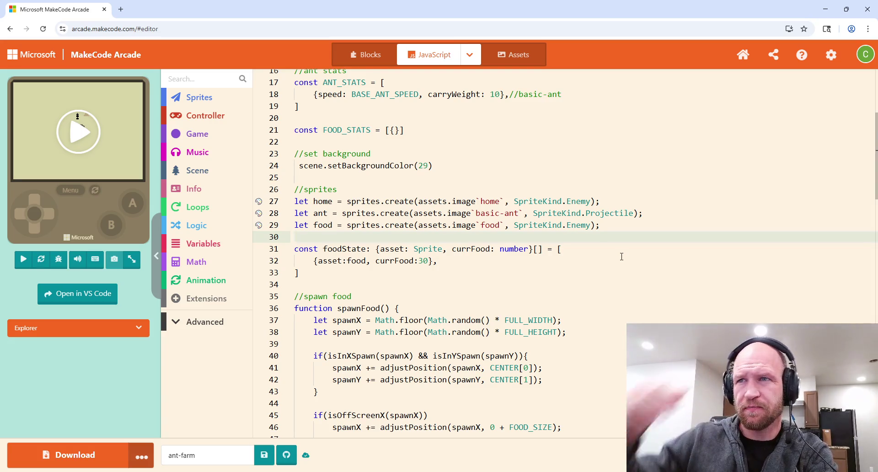
left_click(331, 274)
key("Return")
key("Return")
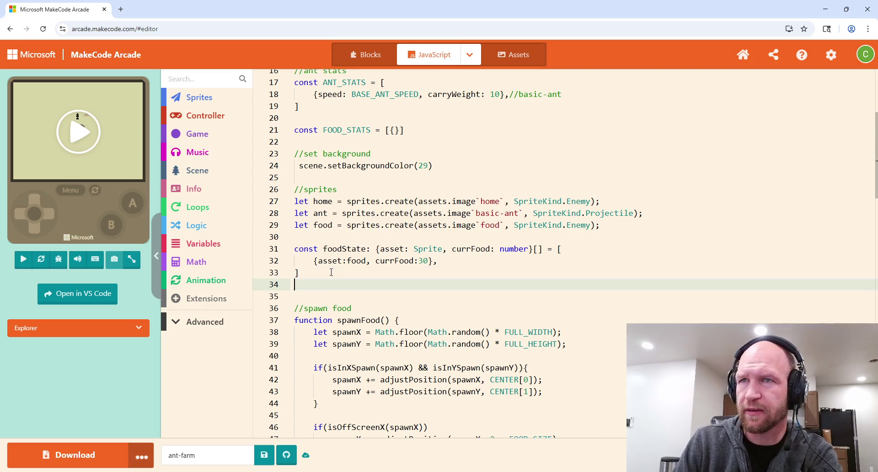
type("const ands")
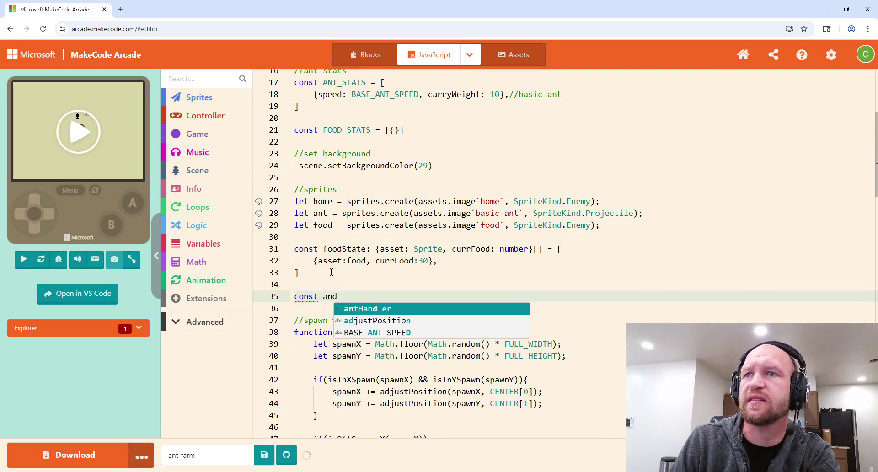
key("BackSpace")
key("BackSpace")
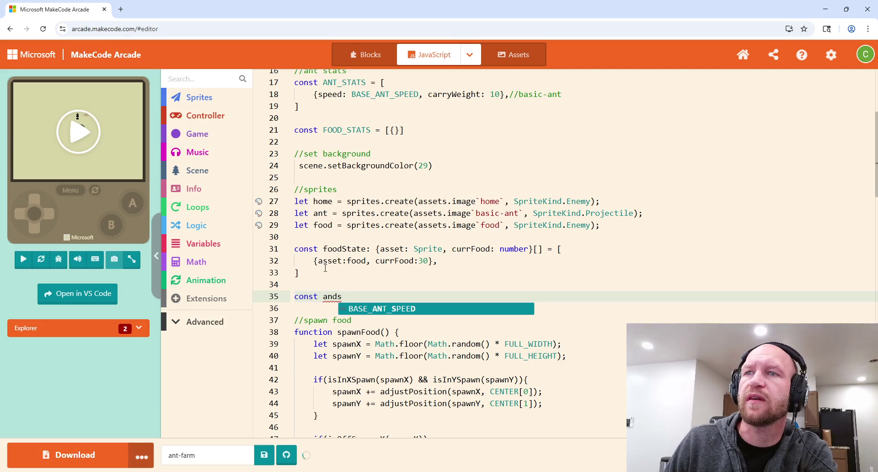
type("tsStat")
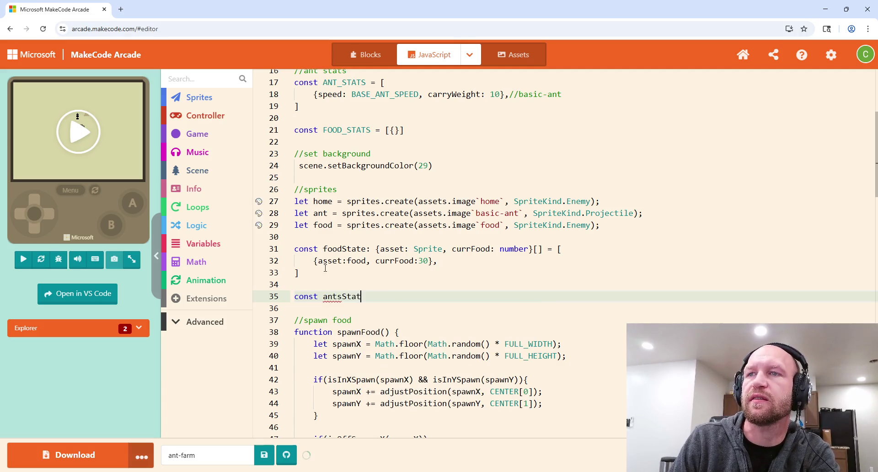
key("BackSpace")
key("BackSpace")
key("BackSpace")
type("State:")
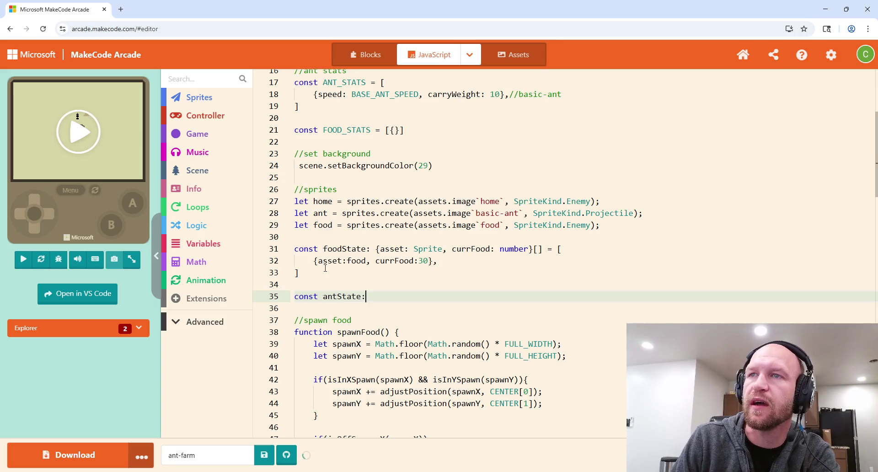
type(" {}")
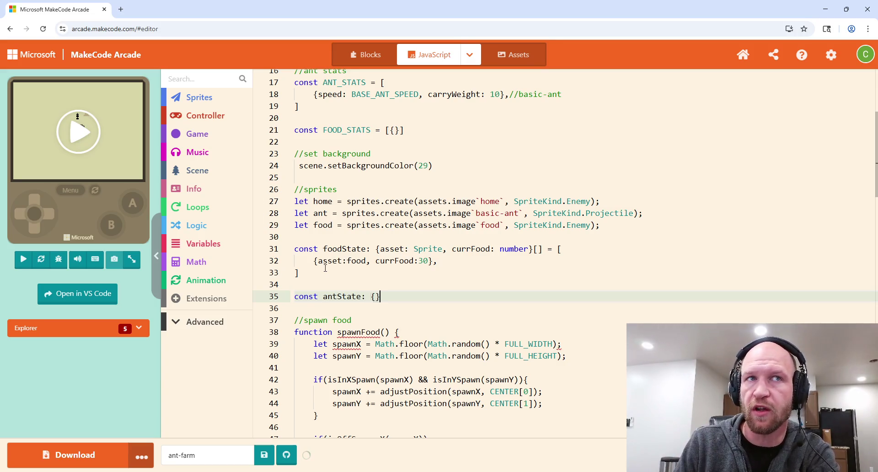
type("[]")
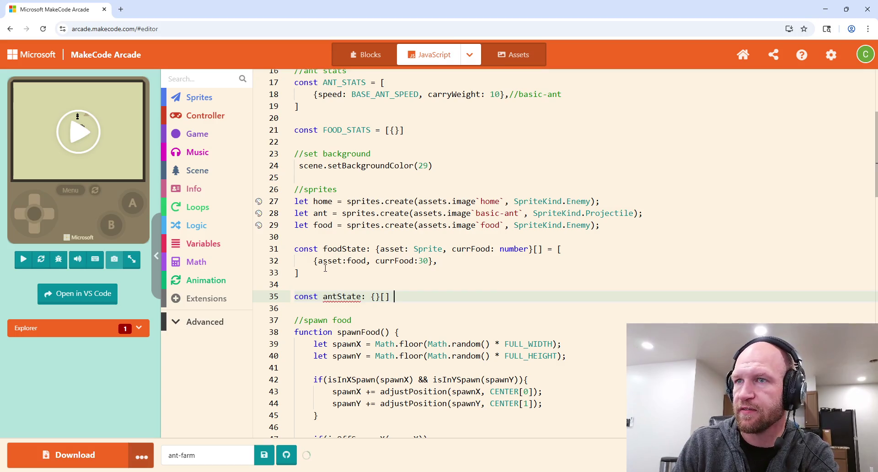
type(" = []")
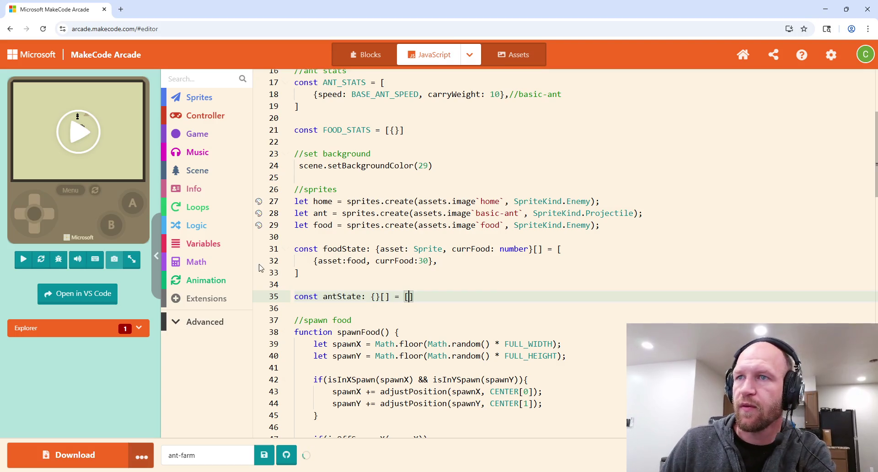
Give antState's entry type the fields asset: Sprite and holding: number.
left_click(380, 298)
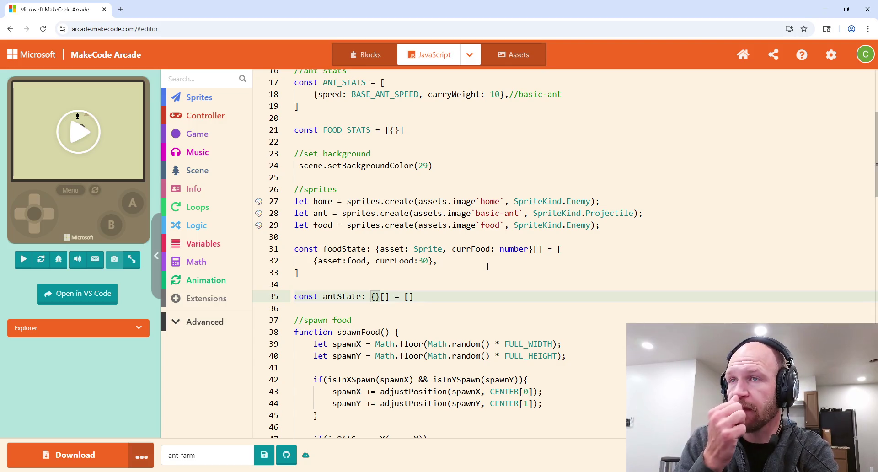
type("asset: S")
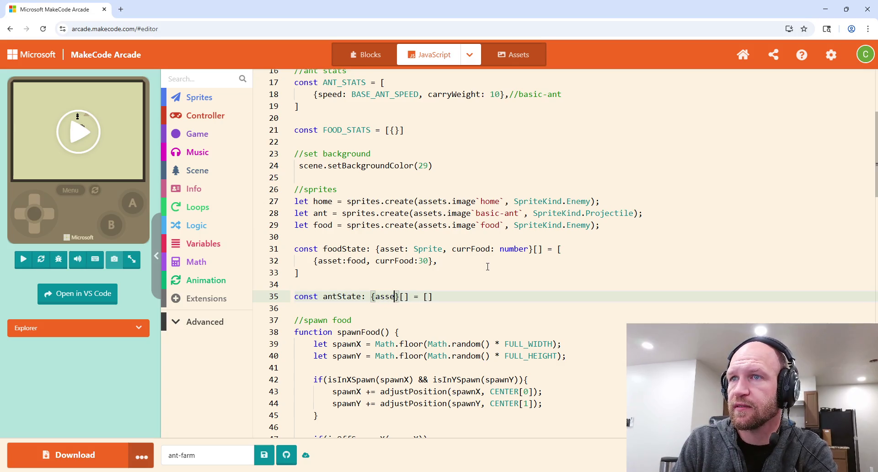
type("prite")
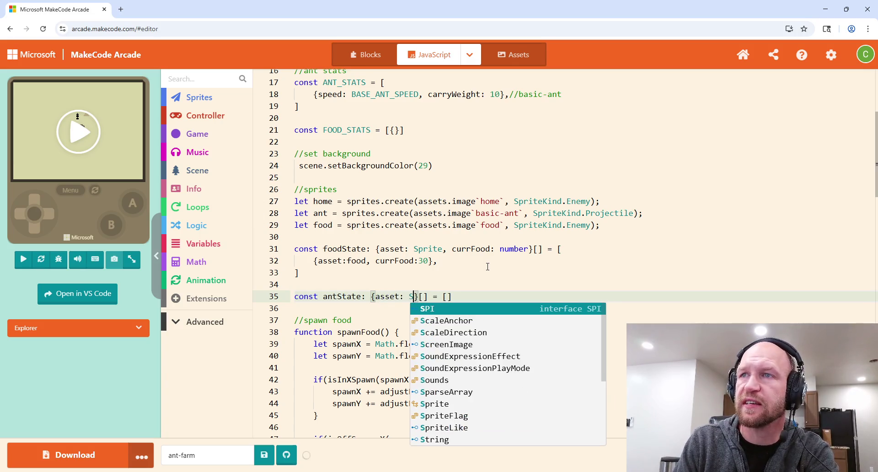
key("Escape")
type(",")
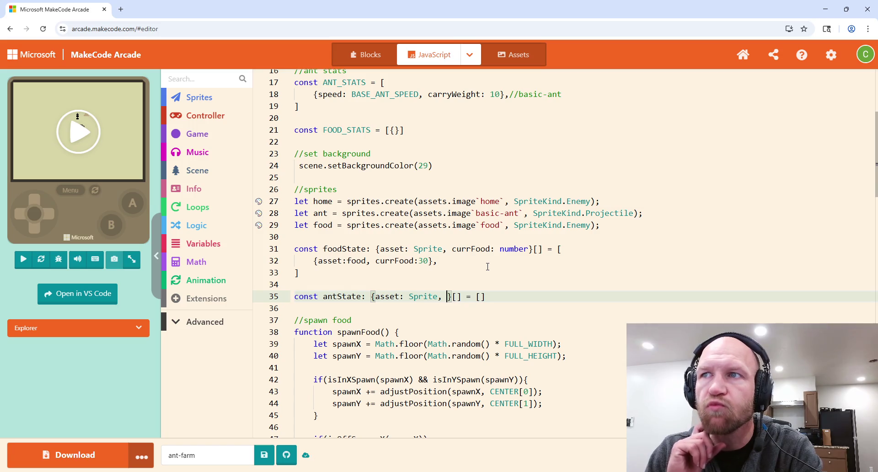
type("holding:")
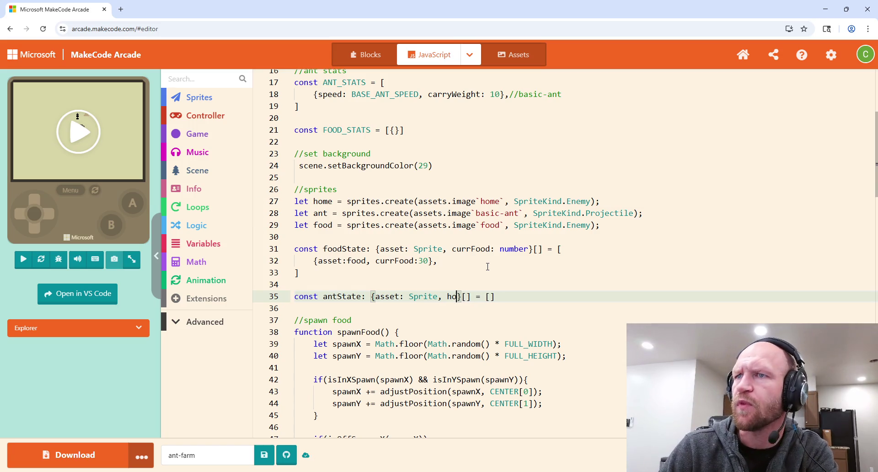
type(" number")
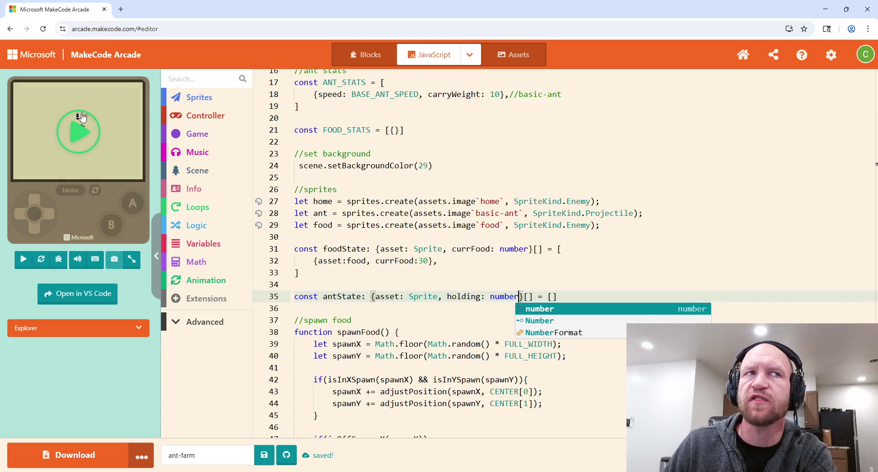
scroll(545, 204, "up", 5)
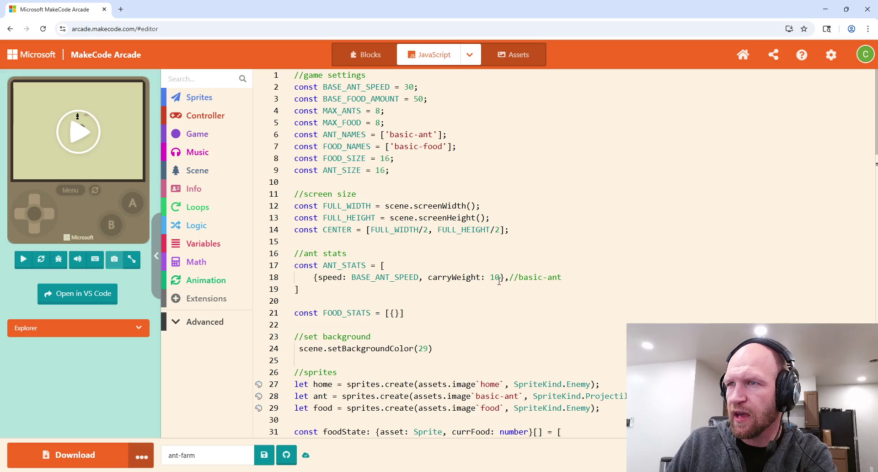
In the basic ant's stats, add damage: 1, rename speed to walkSpeed, and add a pickSpeed key.
left_click(501, 278)
type(",")
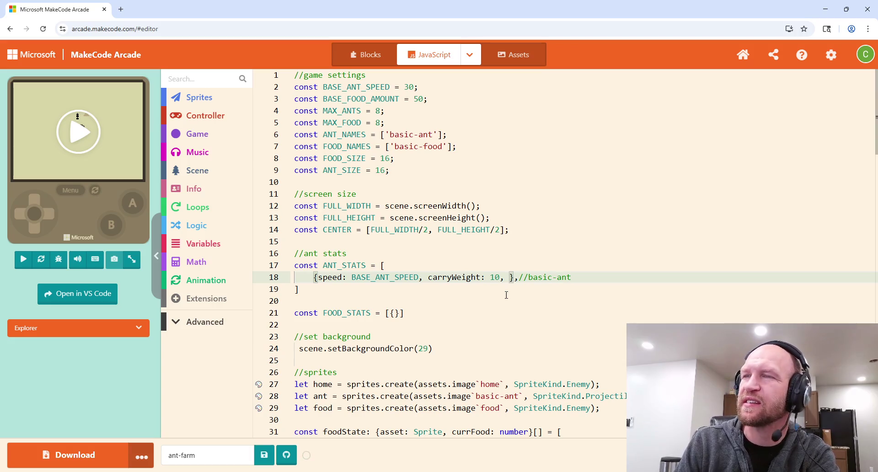
type(" damage")
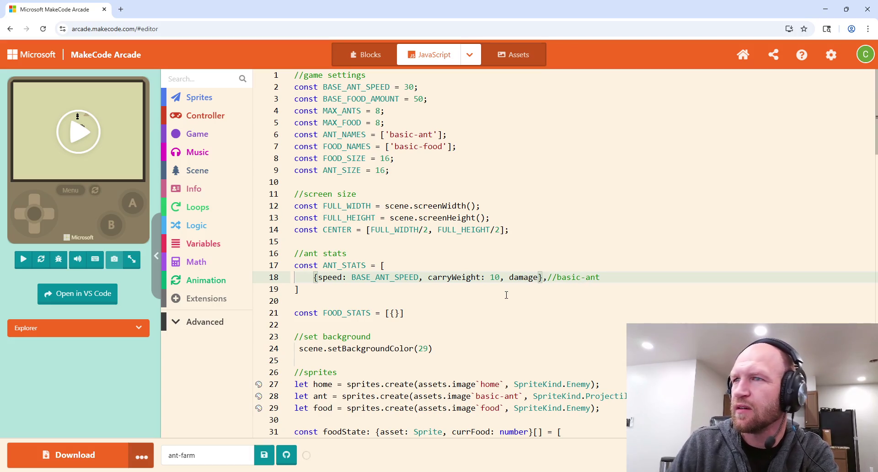
type(": 1")
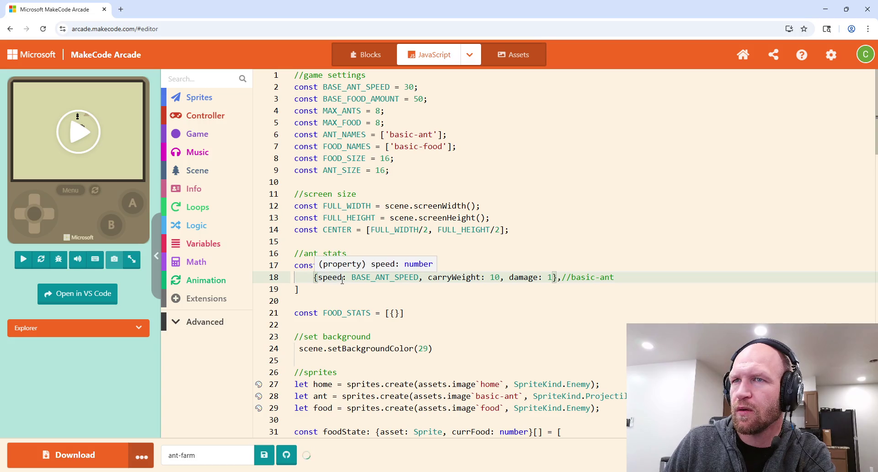
left_click(318, 278)
type("walk")
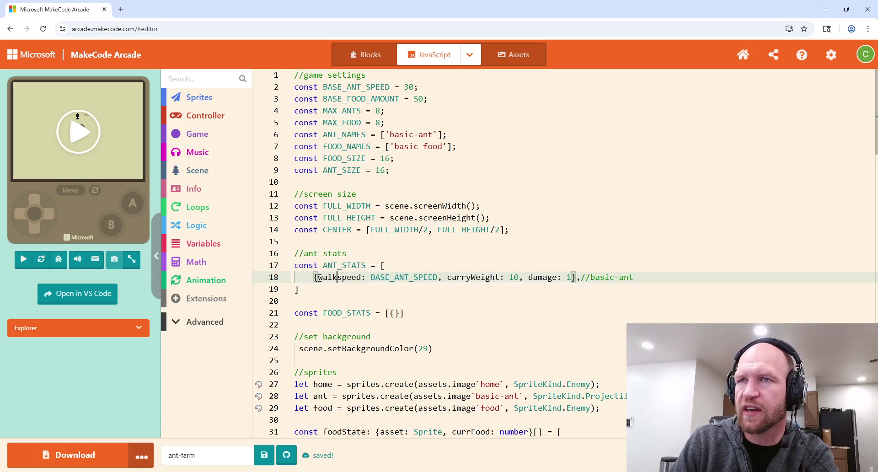
key("BackSpace")
type("SPEED,")
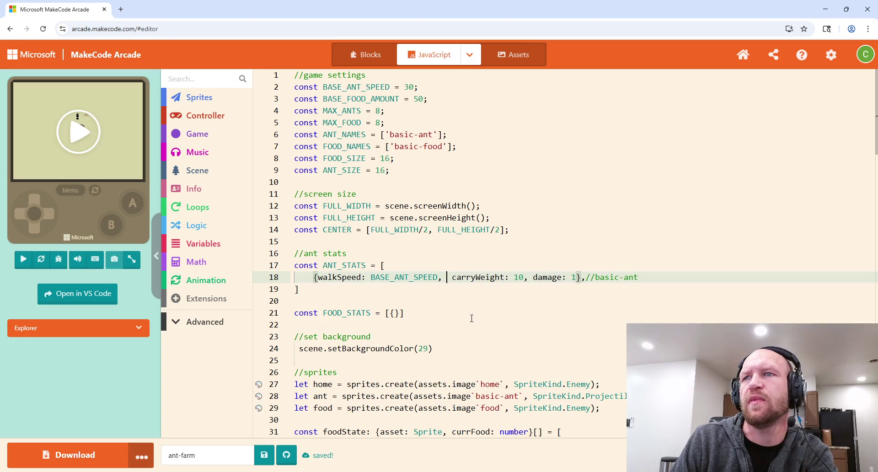
type(" pickSpeed")
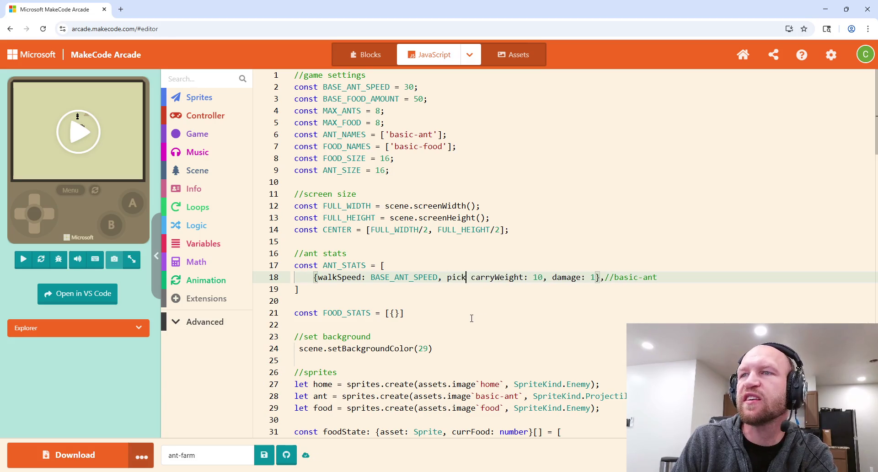
type(":")
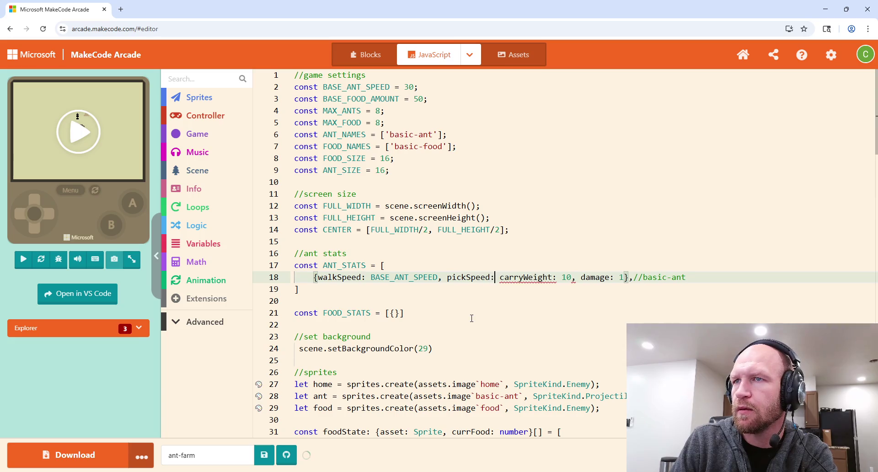
left_click(419, 88)
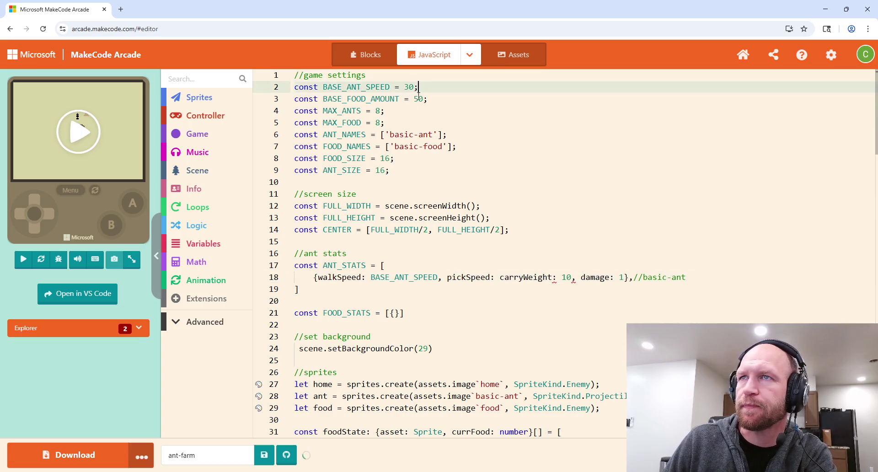
Add a const BASE_ANT_PICK_SPEED line and rename BASE_ANT_SPEED to BASE_ANT_WALK_SPEED.
key("Return")
type("const BASE_ANT_")
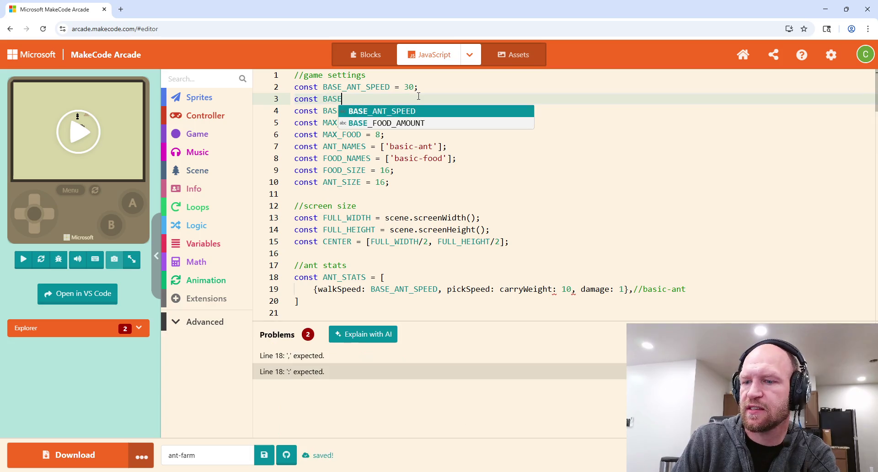
type("SP")
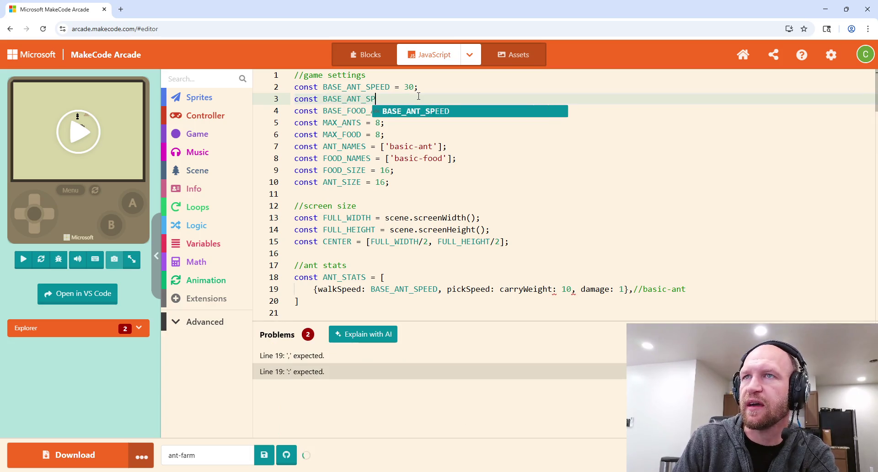
type("ICK_SPEED = 1;")
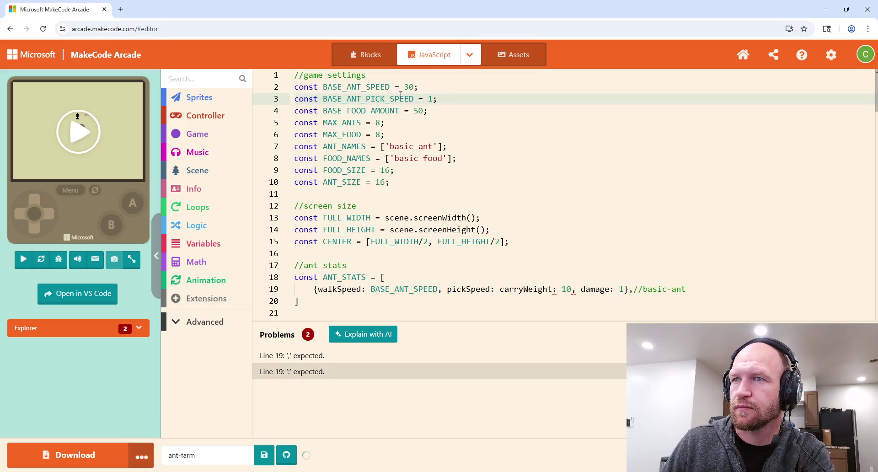
left_click(366, 87)
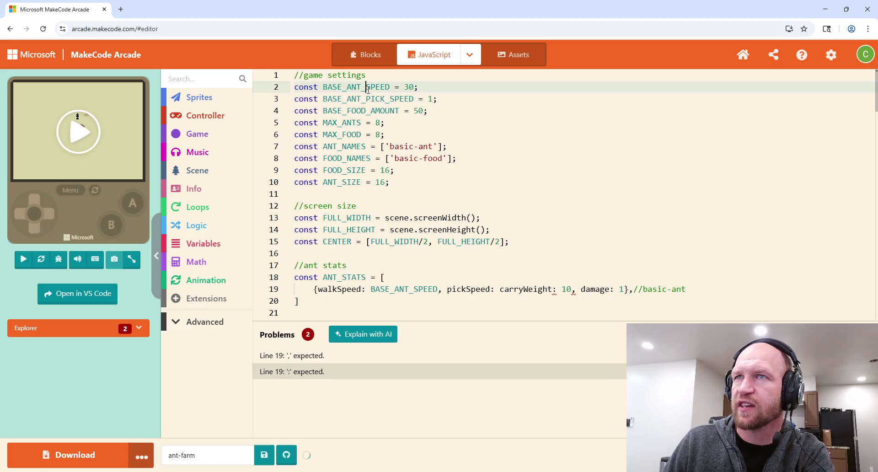
type("WALK_")
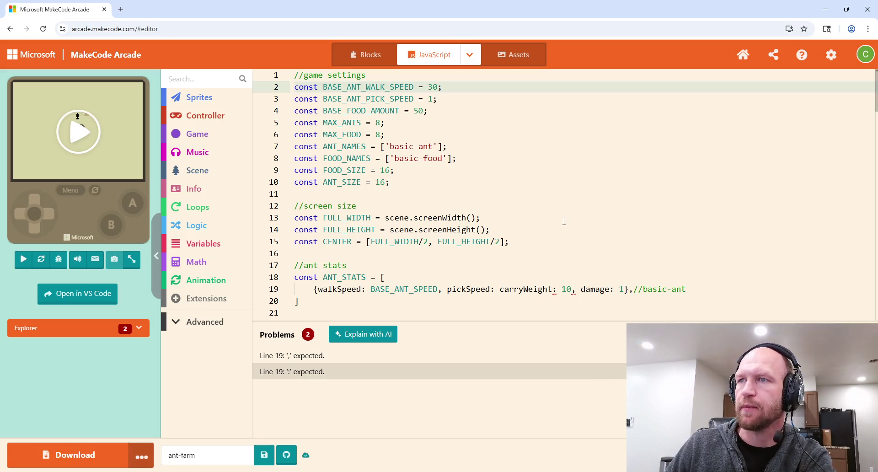
Set the basic ant's pickSpeed to BASE_ANT_PICK_SPEED and begin replacing carryWeight's 10 with BASE_FOOD_.
scroll(564, 222, "down", 2)
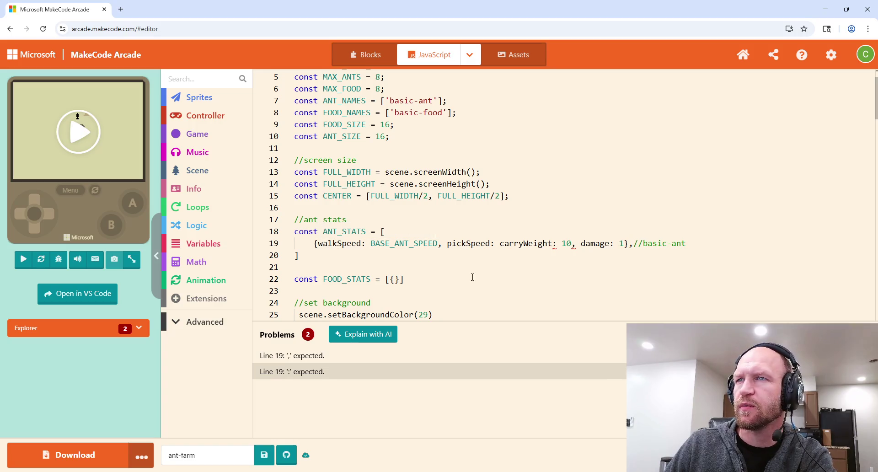
left_click(495, 246)
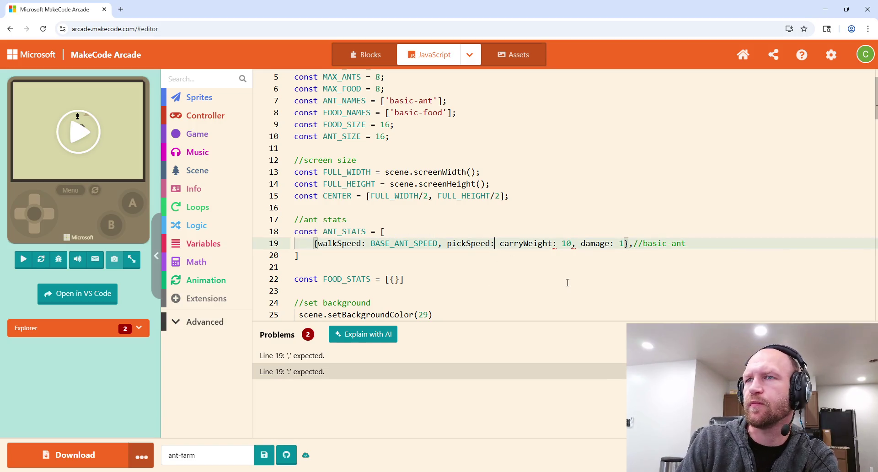
type("BASE_")
key("Tab")
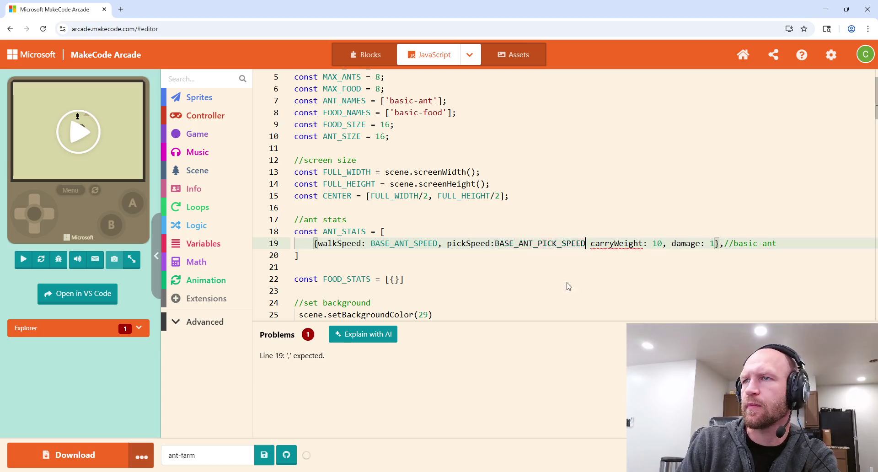
type(",")
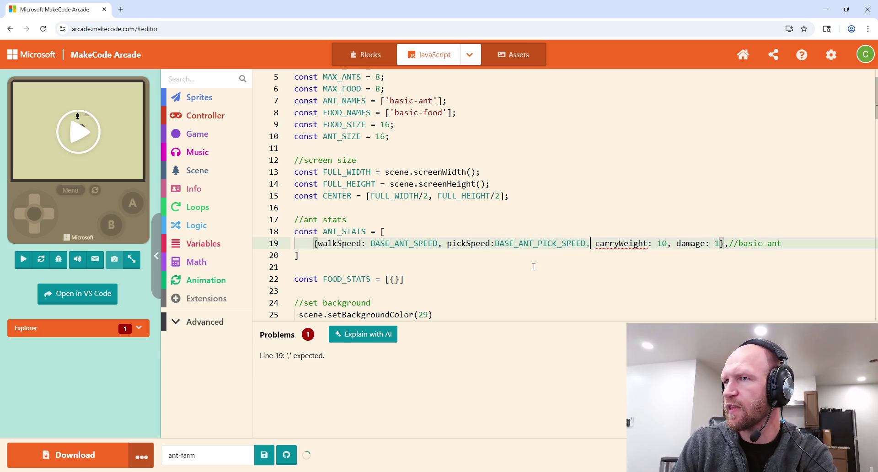
double_click(664, 244)
scroll(441, 179, "up", 1)
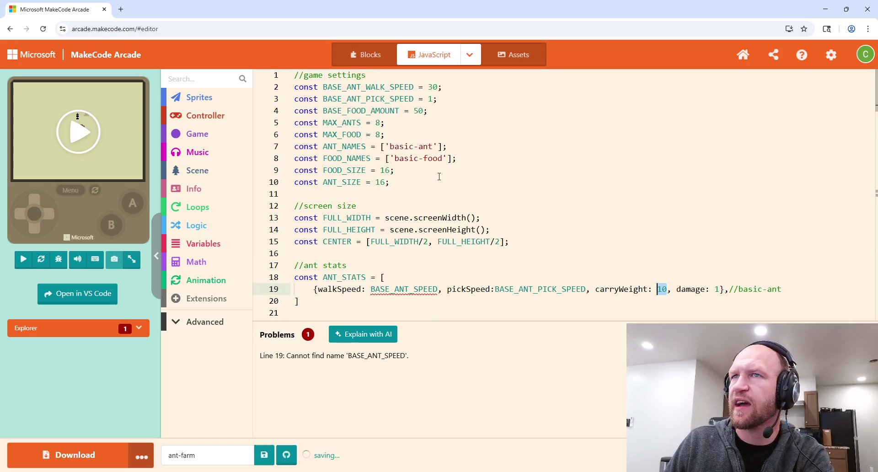
type("BASE_")
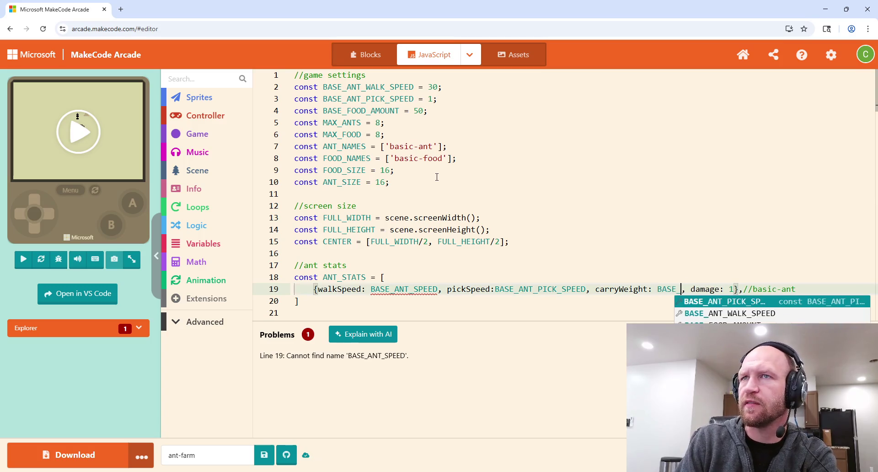
type("FOOD_")
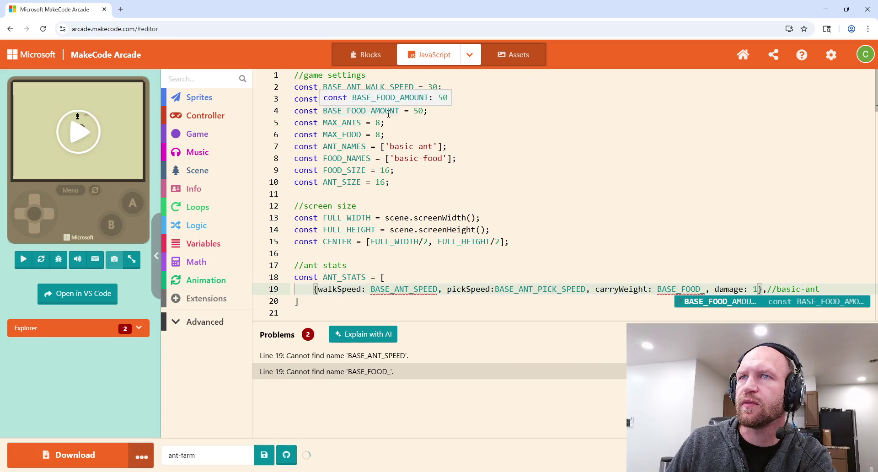
Rename MAX_ANTS and MAX_FOOD to MAX_ANTS_SPRITES and MAX_FOOD_SPRITES.
left_click(364, 122)
type("_SPRITES")
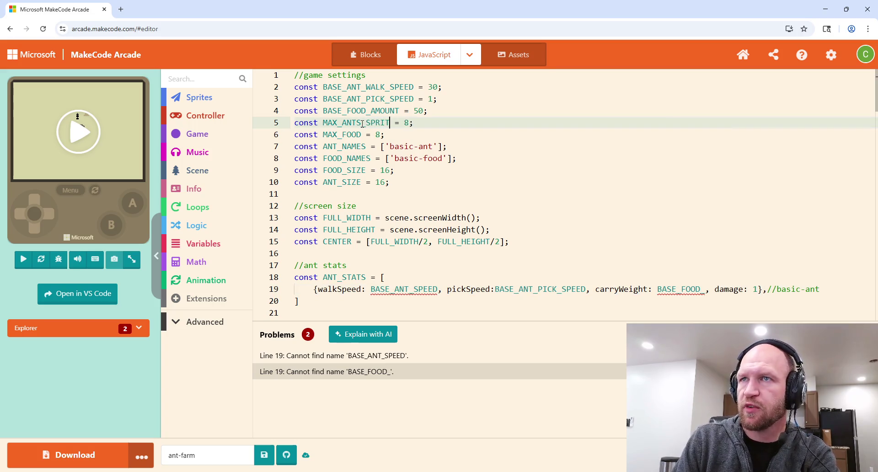
left_click(364, 133)
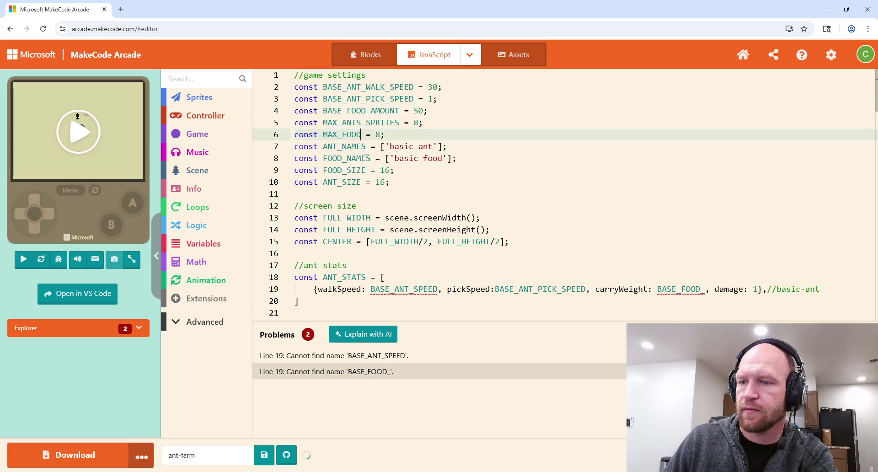
type("_SPRITES")
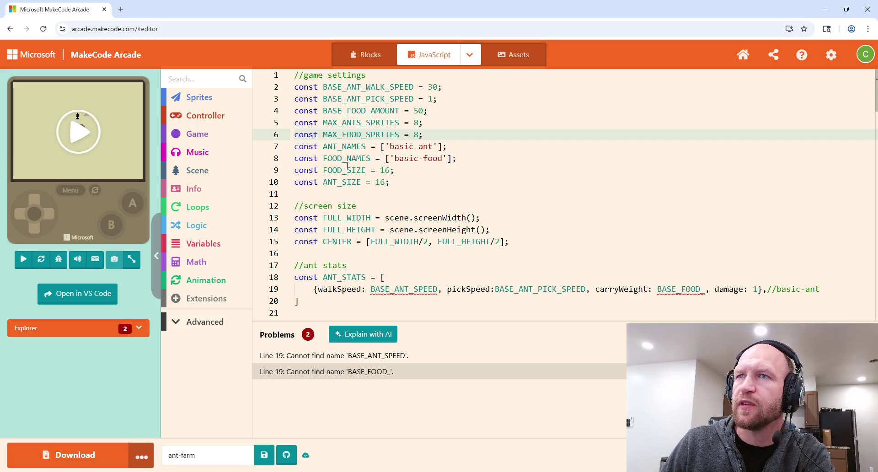
scroll(690, 294, "down", 2)
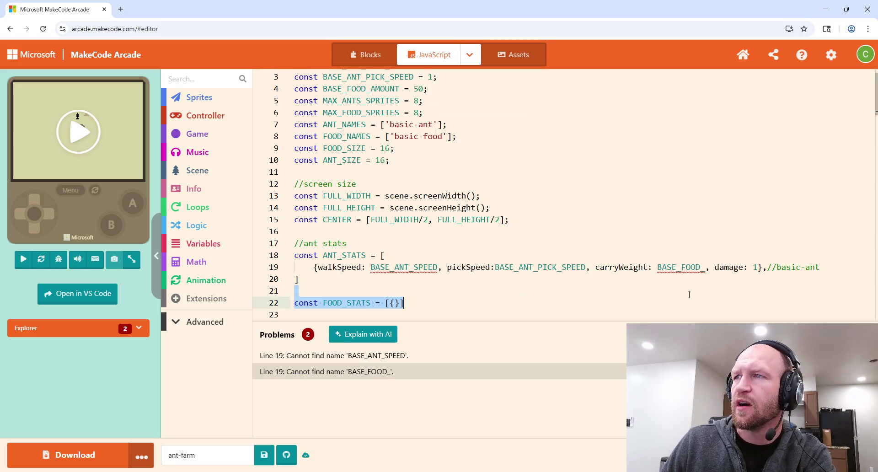
Replace the basic ant's BASE_FOOD carry value with 0.
left_click(690, 290)
scroll(690, 267, "up", 3)
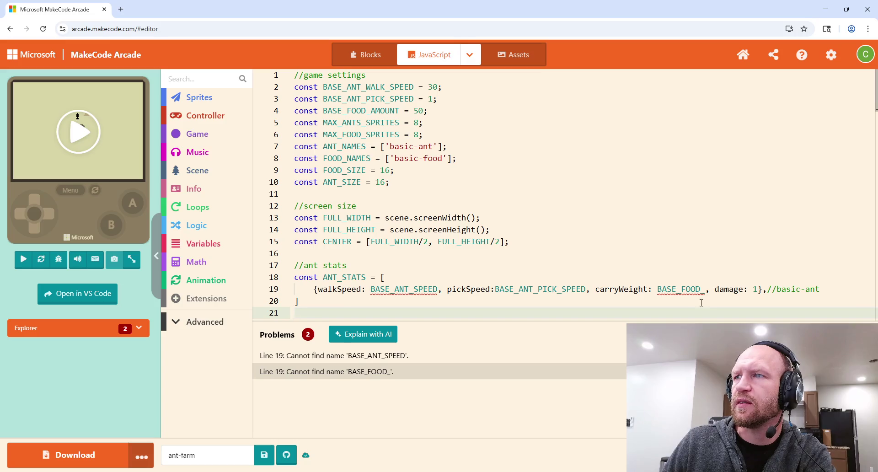
mouse_move(701, 290)
left_mouse_down()
mouse_move(649, 290)
mouse_move(658, 289)
left_mouse_up()
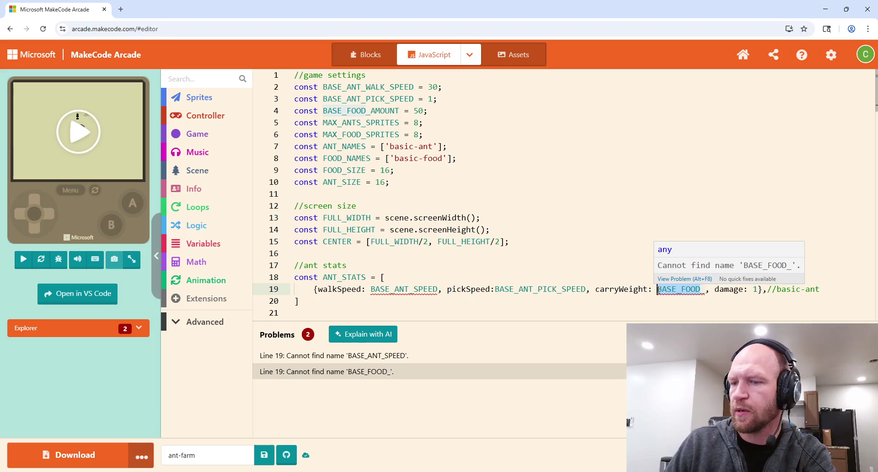
type("0")
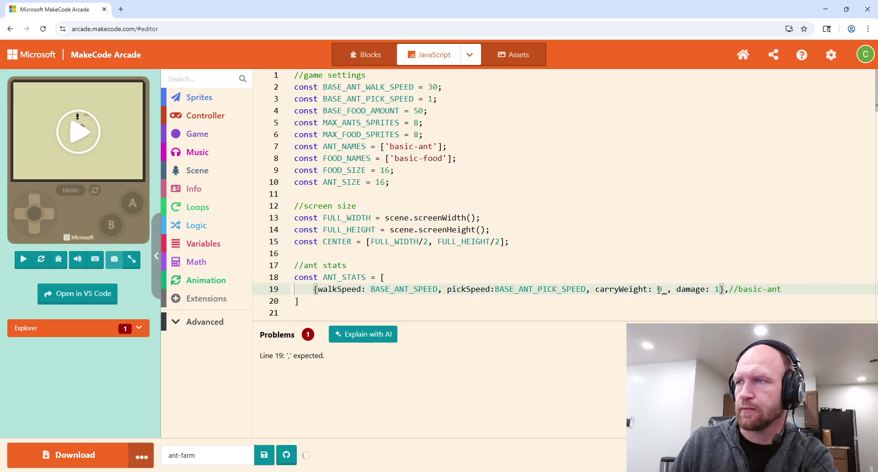
key("Delete")
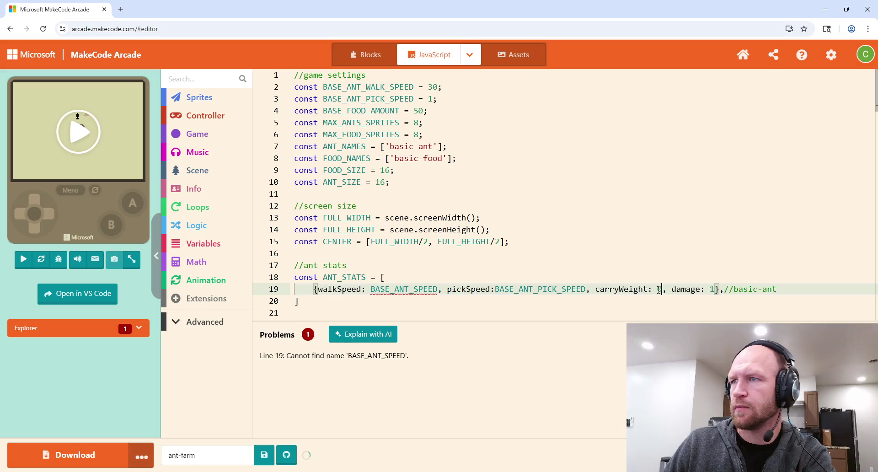
type("0")
Rename the carryWeight key to carrying, correcting the misspellings.
left_click_drag(647, 289, 620, 290)
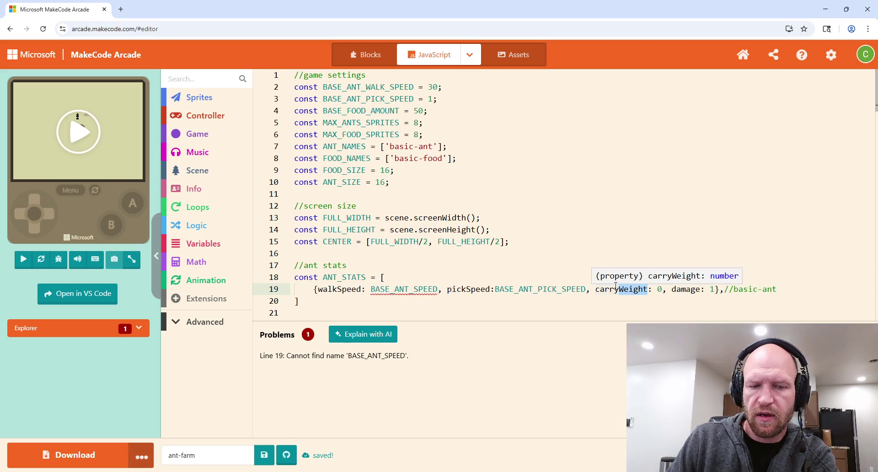
key("BackSpace")
key("BackSpace")
key("BackSpace")
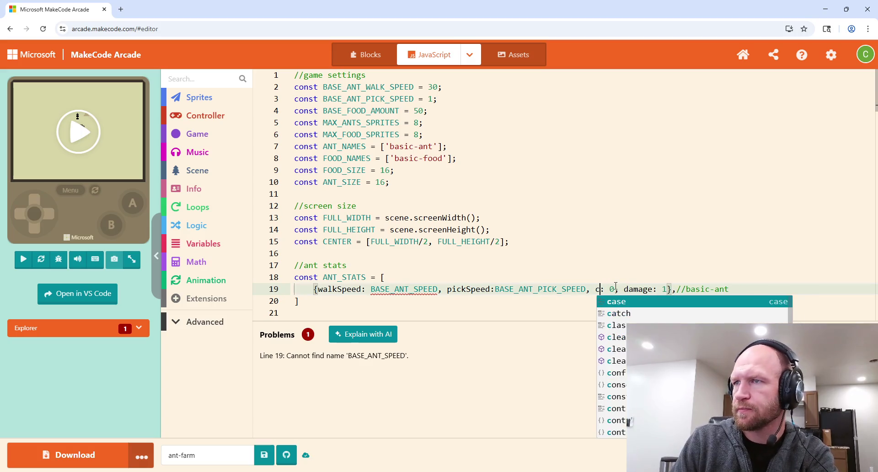
key("Escape")
type("arr")
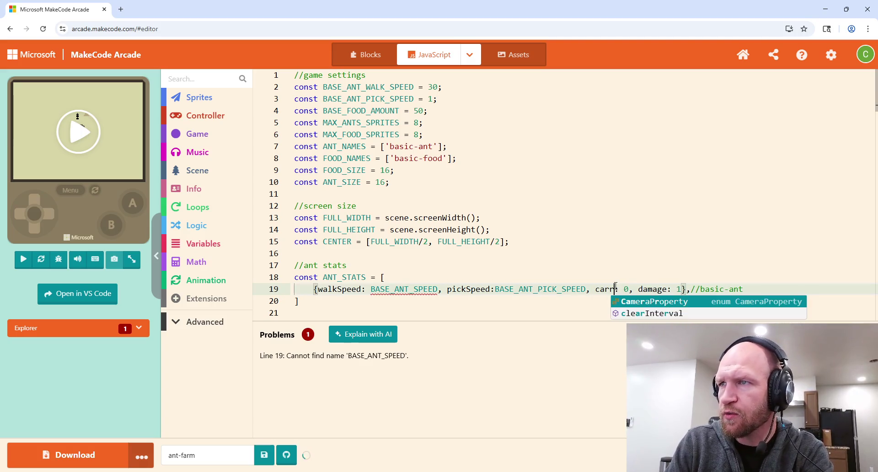
type("ying")
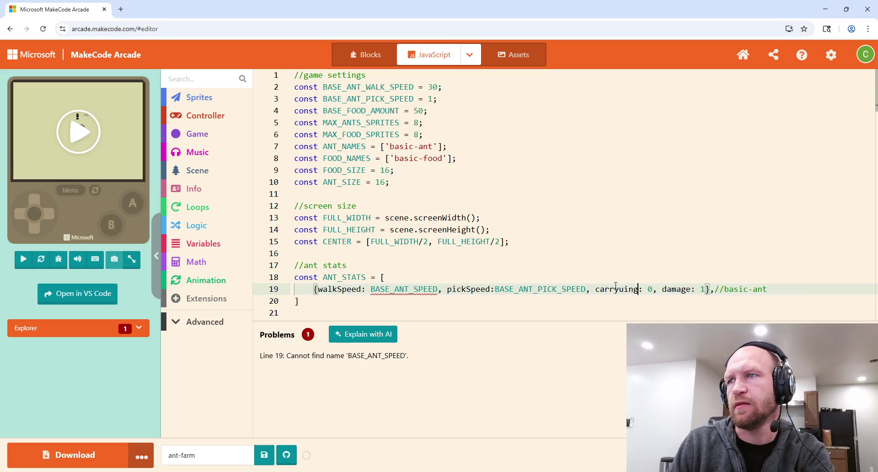
key("BackSpace")
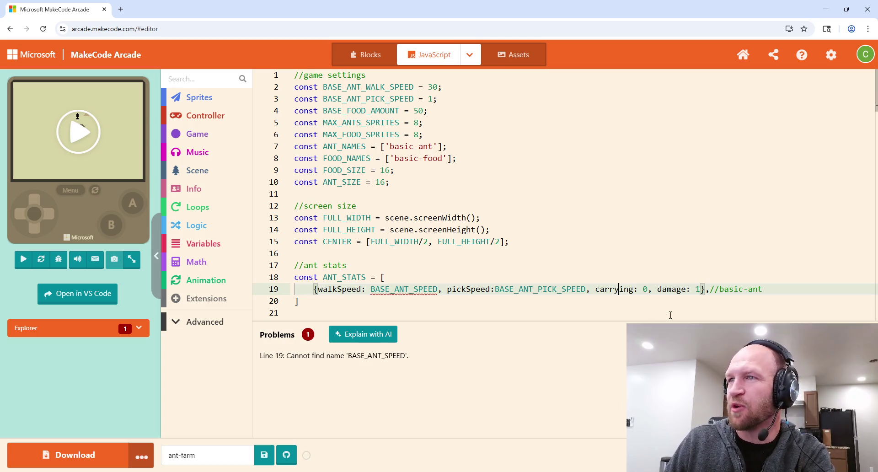
key("BackSpace")
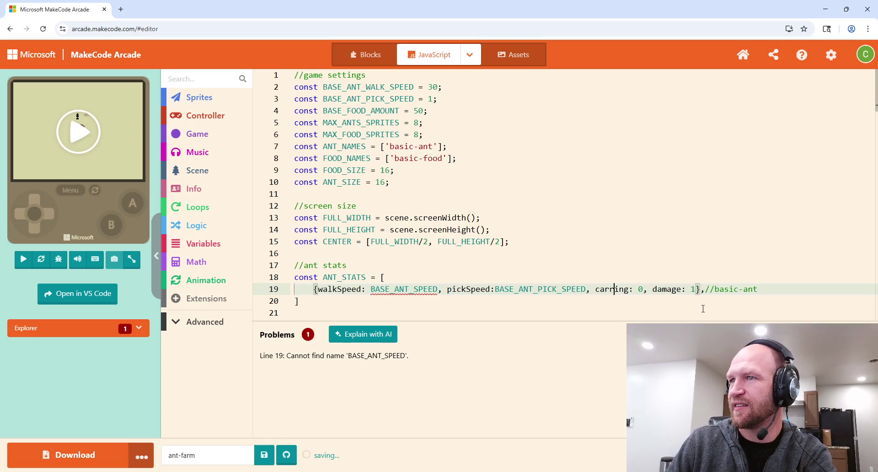
type("ie")
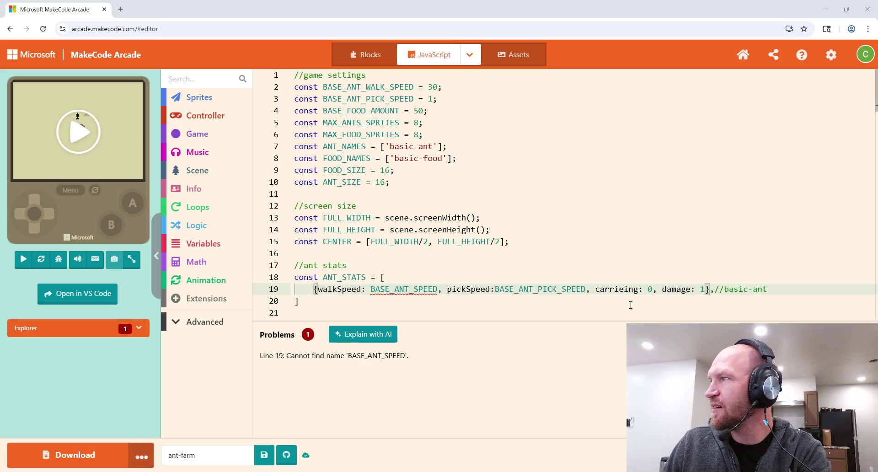
scroll(631, 305, "down", 2)
left_click(638, 279)
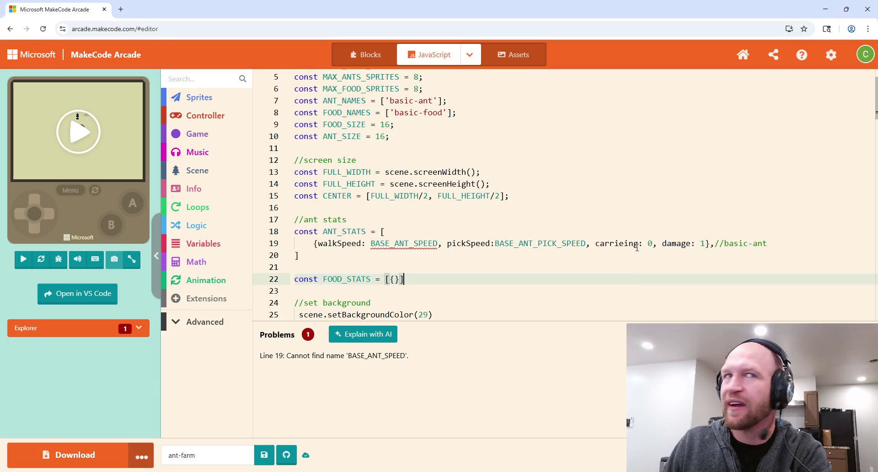
left_click(634, 243)
left_click_drag(639, 243, 615, 244)
type("ying")
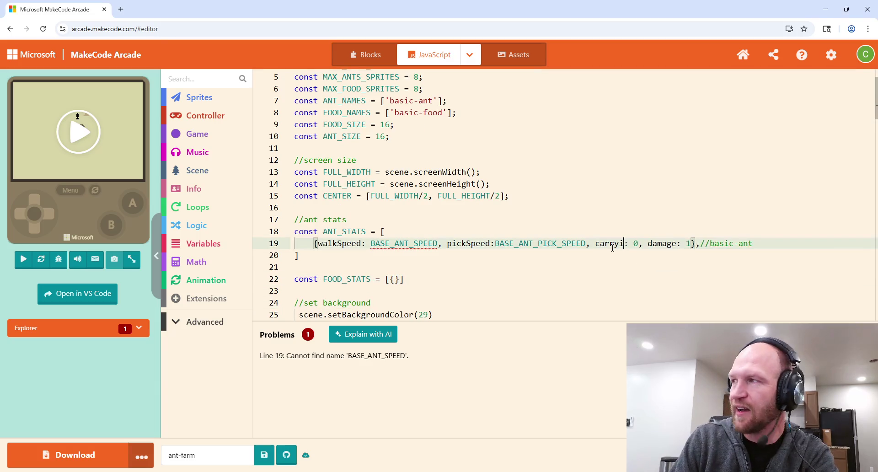
Rename the carrying key to currFood so the stat reads currFood: 0.
key("Up")
key("Up")
key("Up")
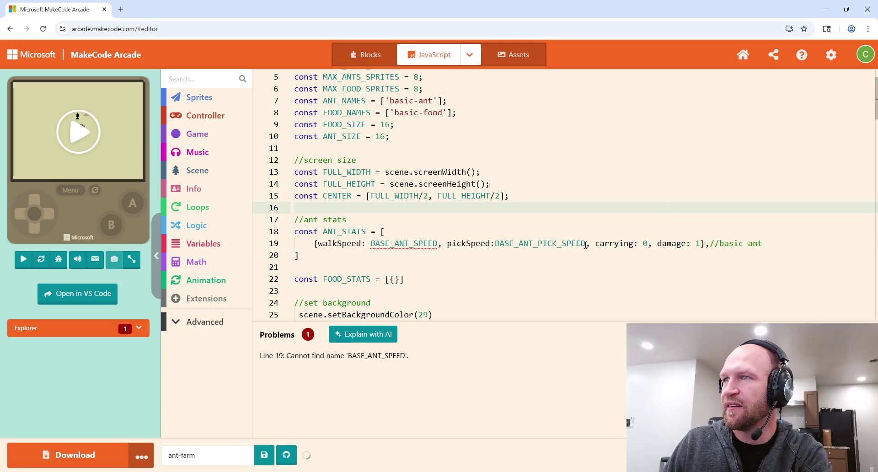
left_click(633, 244)
scroll(650, 272, "up", 2)
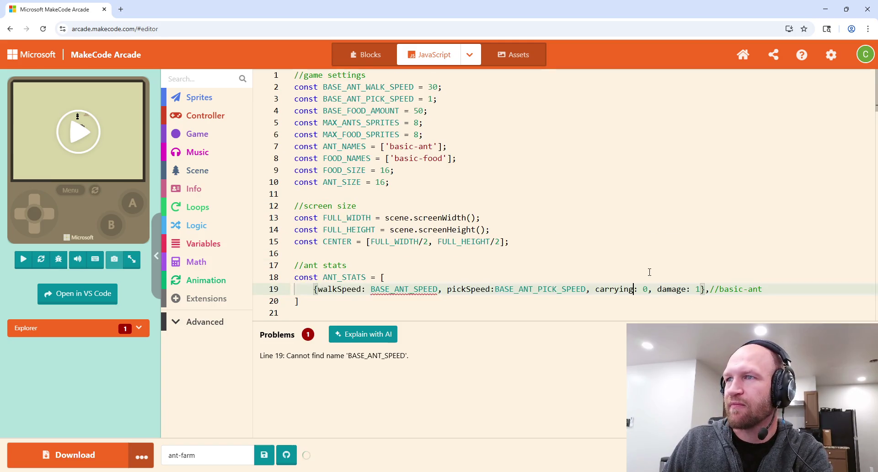
scroll(649, 273, "down", 1)
left_click_drag(634, 266, 594, 266)
key("BackSpace")
type("food")
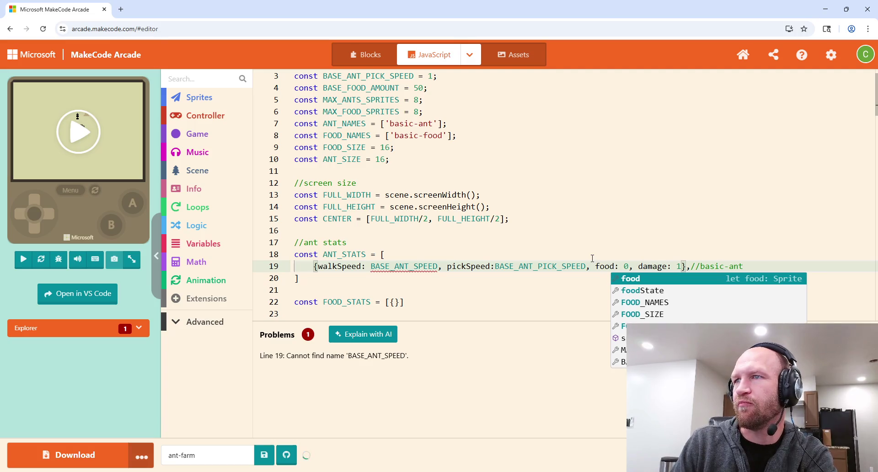
key("BackSpace")
key("BackSpace")
key("BackSpace")
type("c")
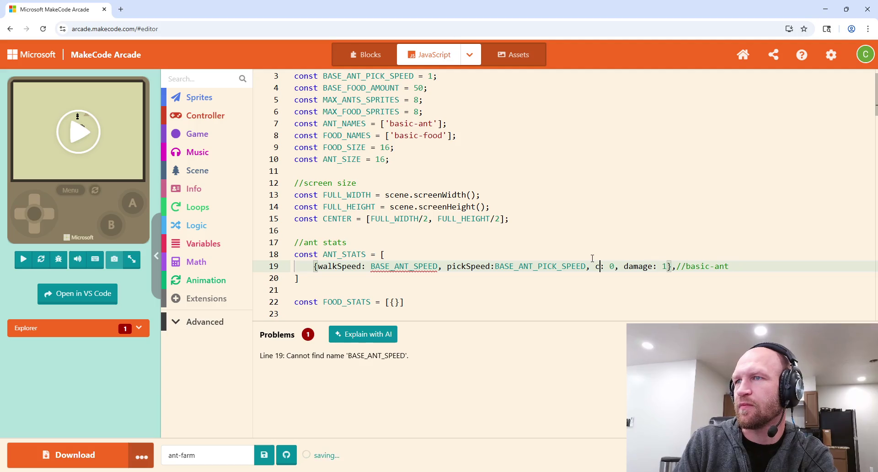
type("urrFood")
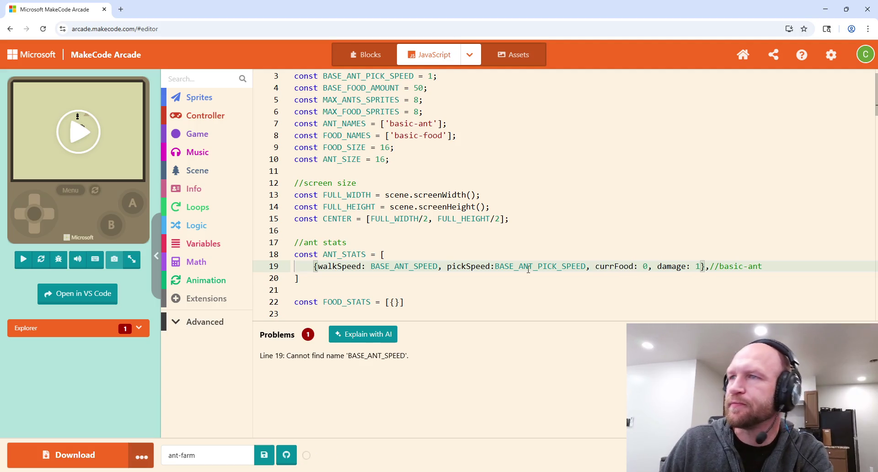
left_click(607, 248)
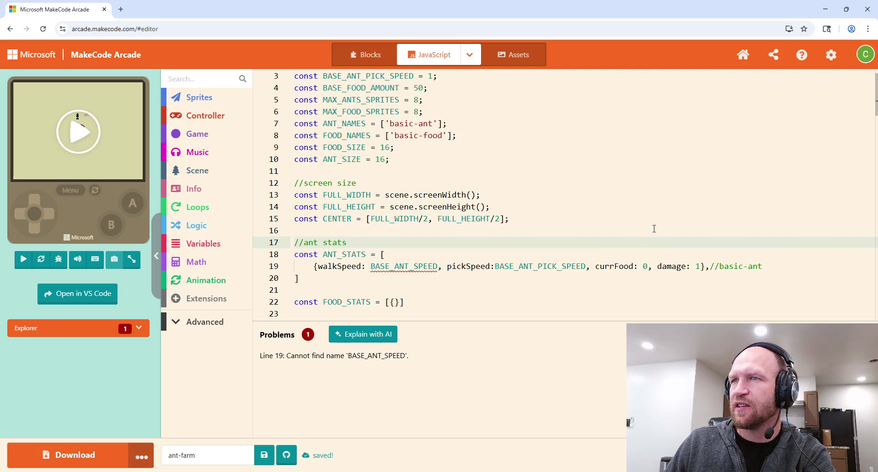
scroll(538, 180, "up", 1)
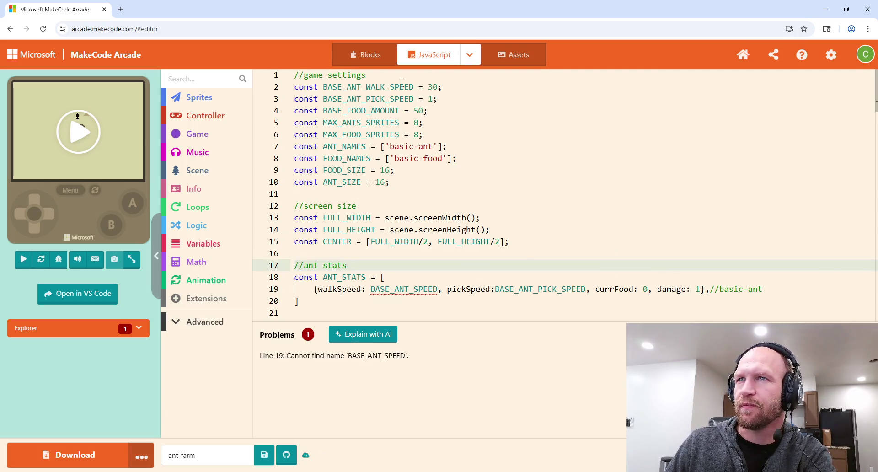
left_click(440, 101)
Add const BASE_ANT_DAMAGE = 1;, use it for the basic ant's damage, and insert WALK_ into walkSpeed's value.
key("Return")
type("const ")
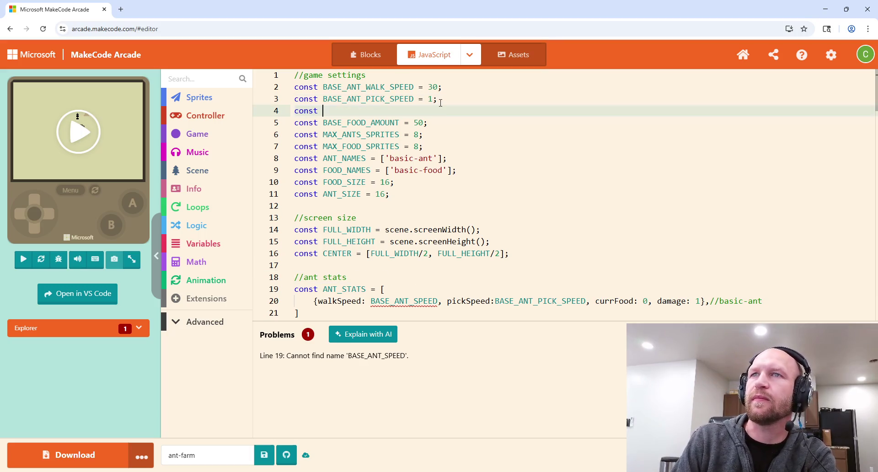
type("BASE_ANT_D")
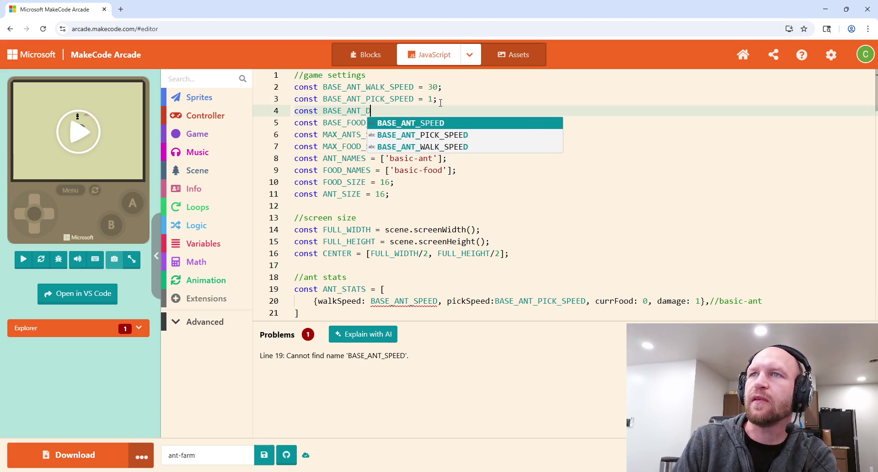
type("AMAGE = 1;")
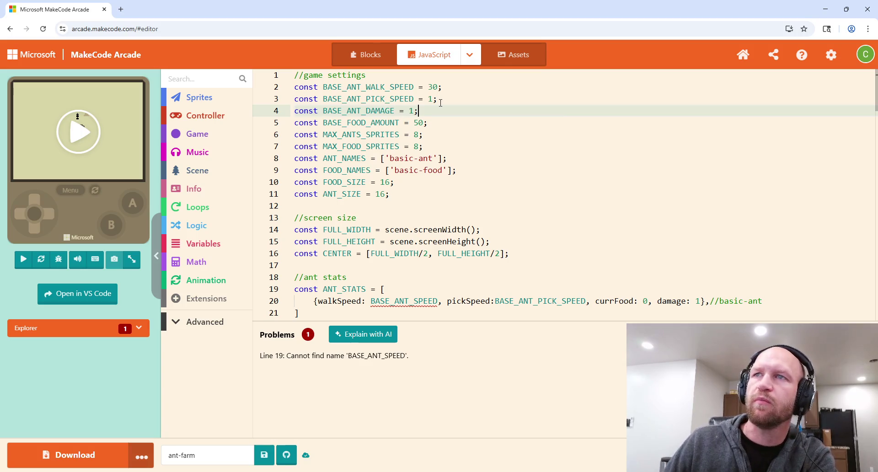
scroll(610, 241, "down", 2)
left_click(699, 233)
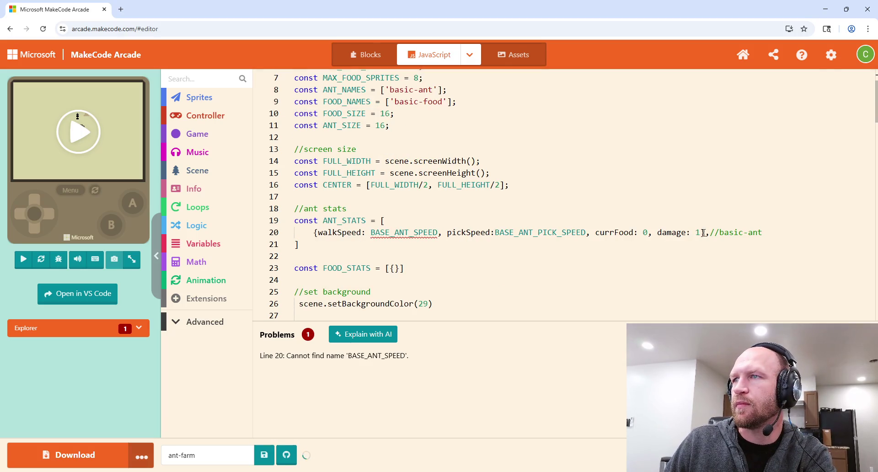
key("Up")
key("Down")
key("BackSpace")
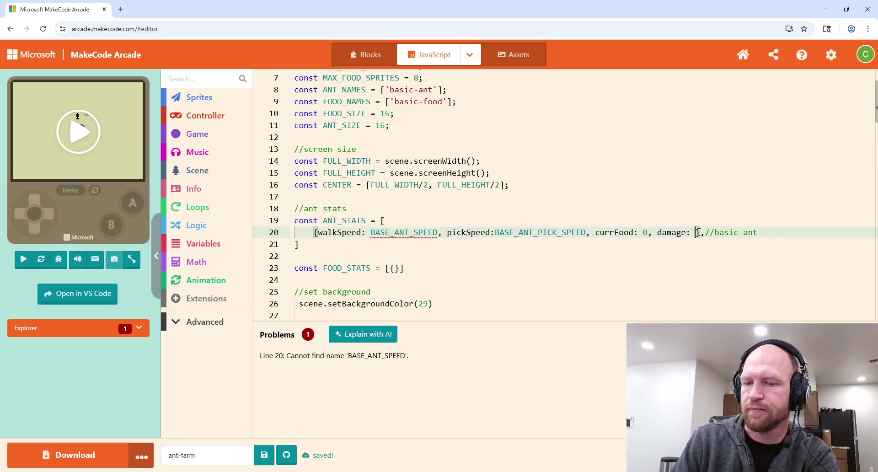
type("B")
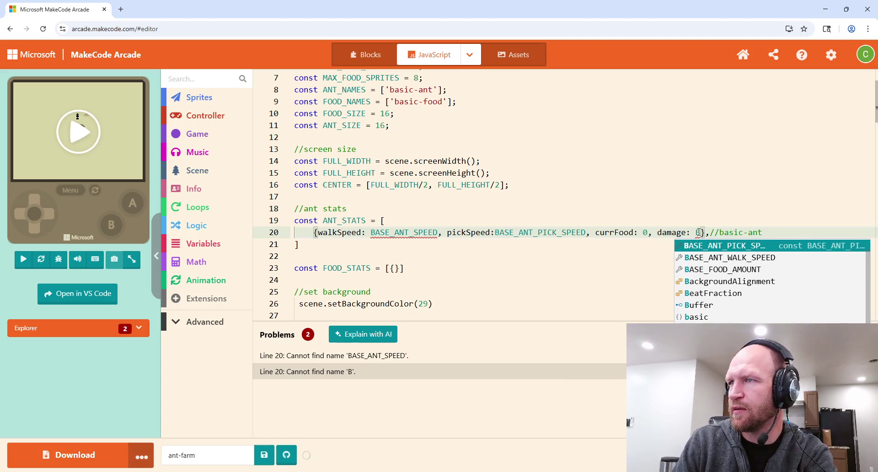
type("ASE_A")
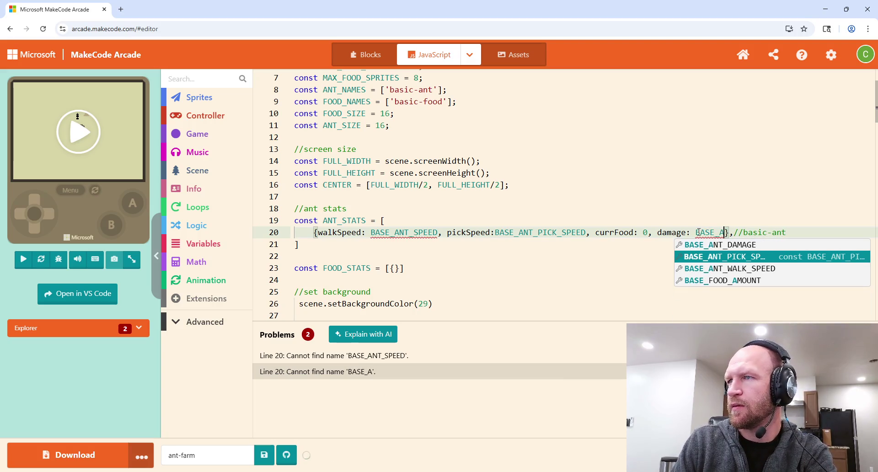
left_click(715, 247)
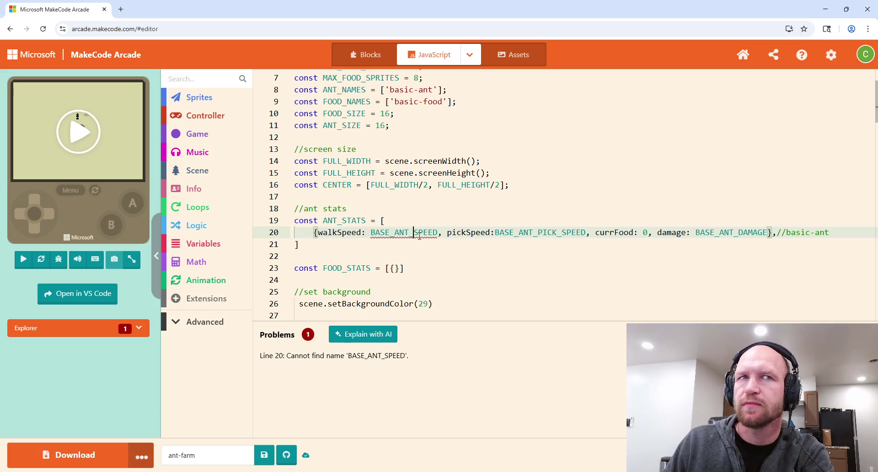
type("WALK")
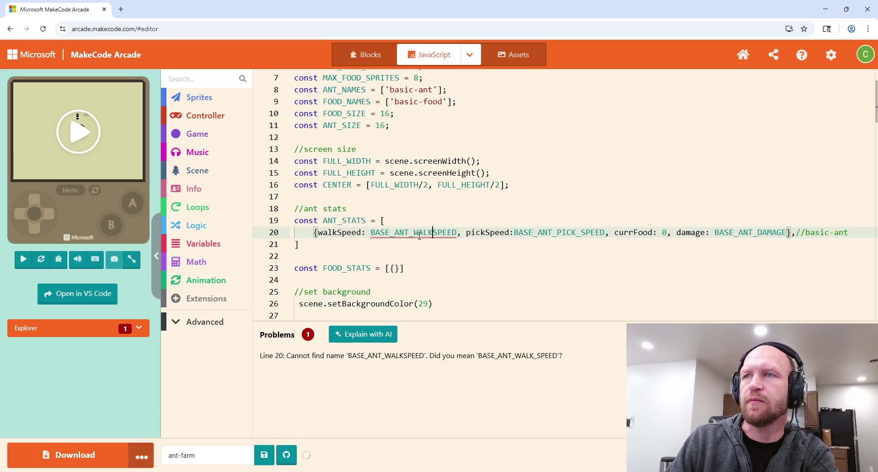
type("_")
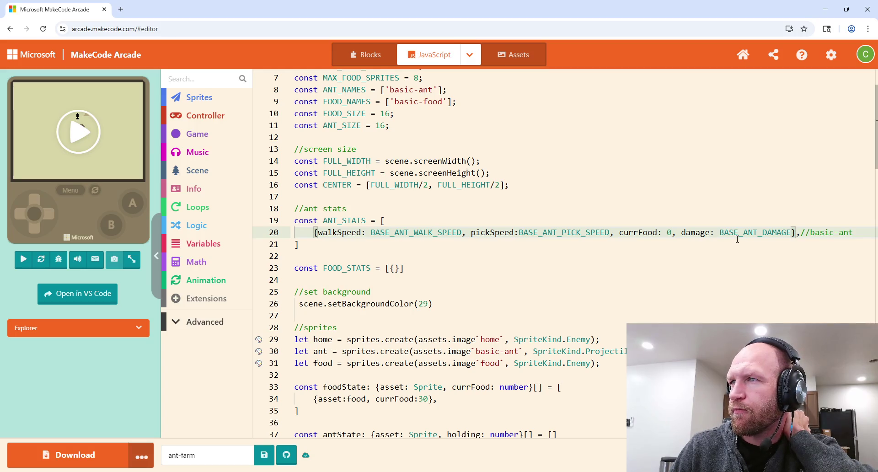
Confirm that walkSpeed now references BASE_ANT_WALK_SPEED and the Problems error is gone.
mouse_move(737, 239)
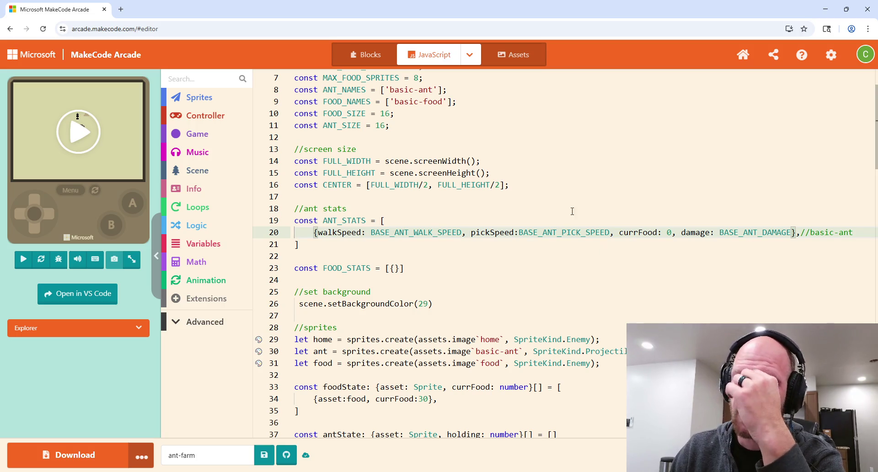
scroll(577, 216, "up", 3)
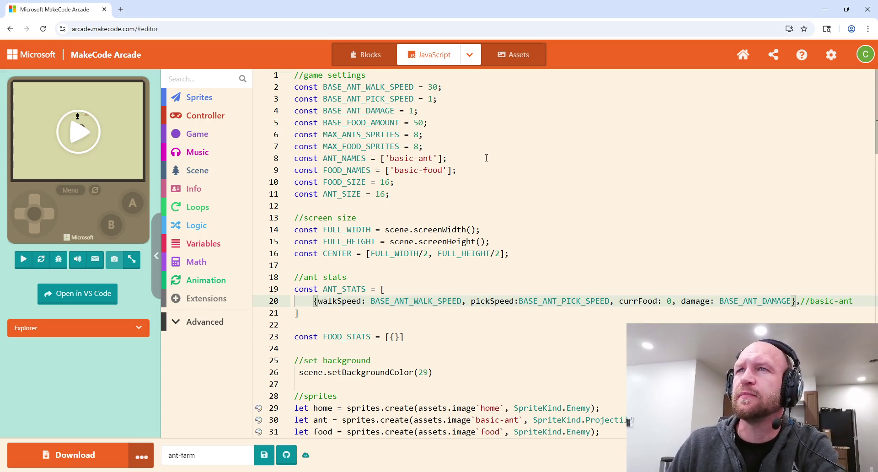
Change BASE_ANT_PICK_SPEED from 1 to 3 and add the comment '//based on 500ms ticks'.
left_click(433, 99)
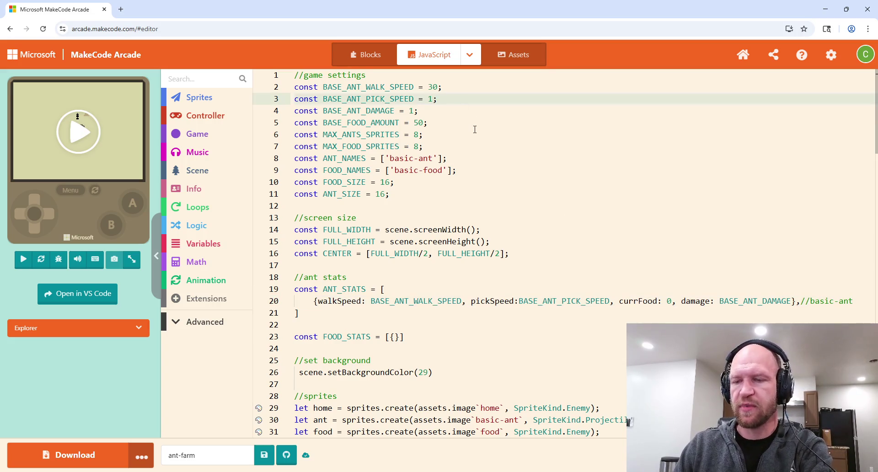
key("BackSpace")
type("3")
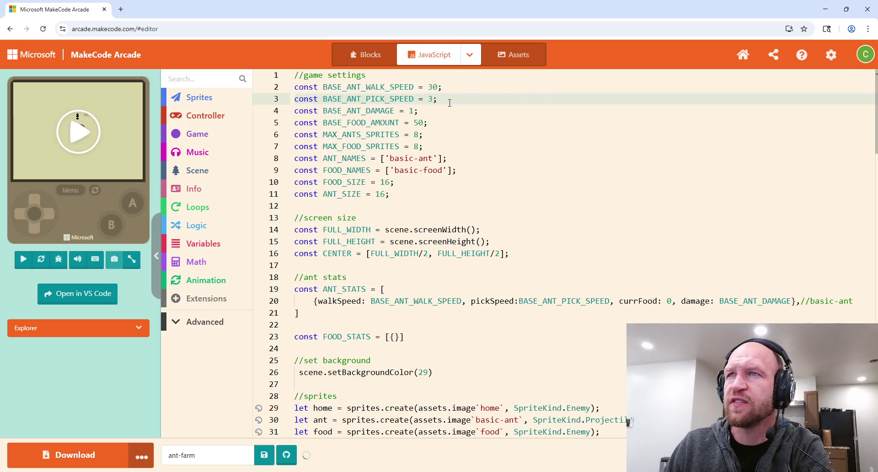
key("End")
type("//based ")
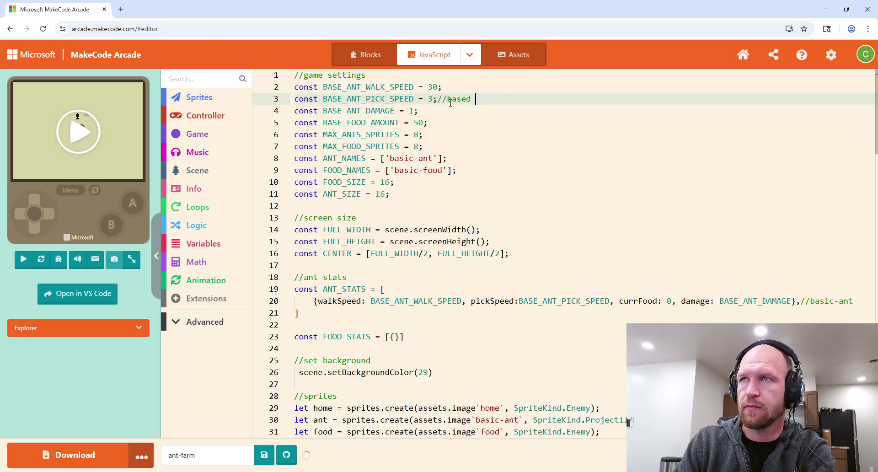
type("on 500ms ti")
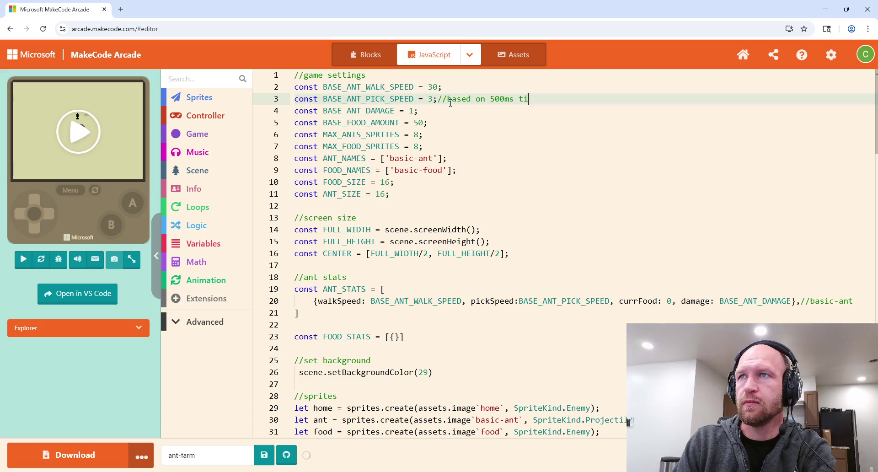
type("cks")
left_click(438, 98)
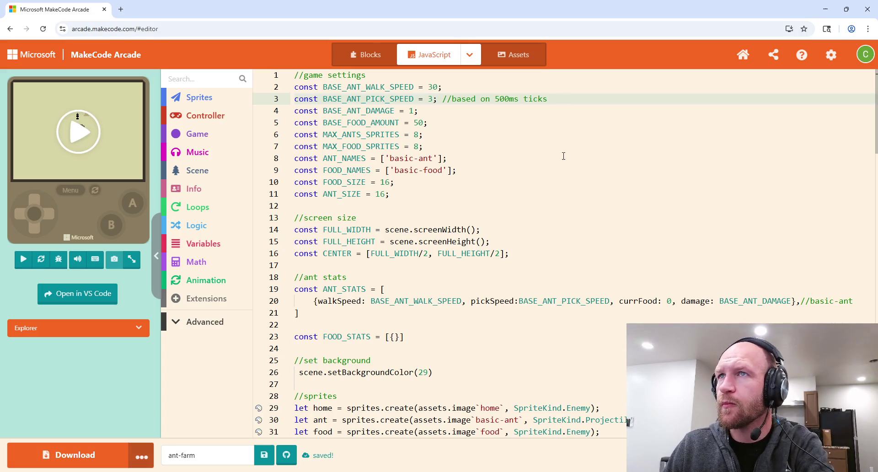
scroll(571, 145, "down", 3)
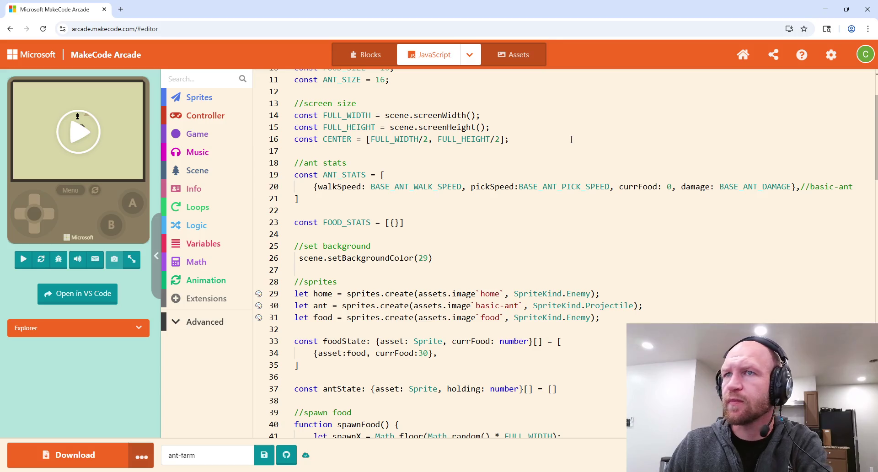
left_click(571, 140)
scroll(571, 141, "down", 1)
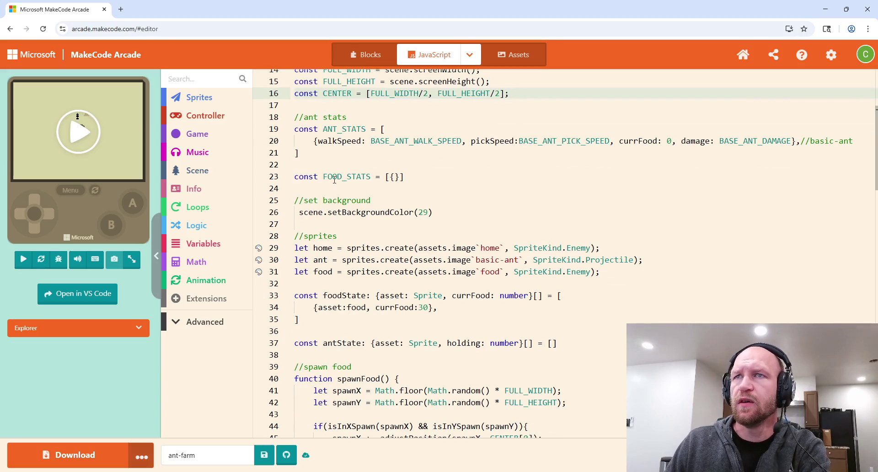
scroll(387, 170, "up", 3)
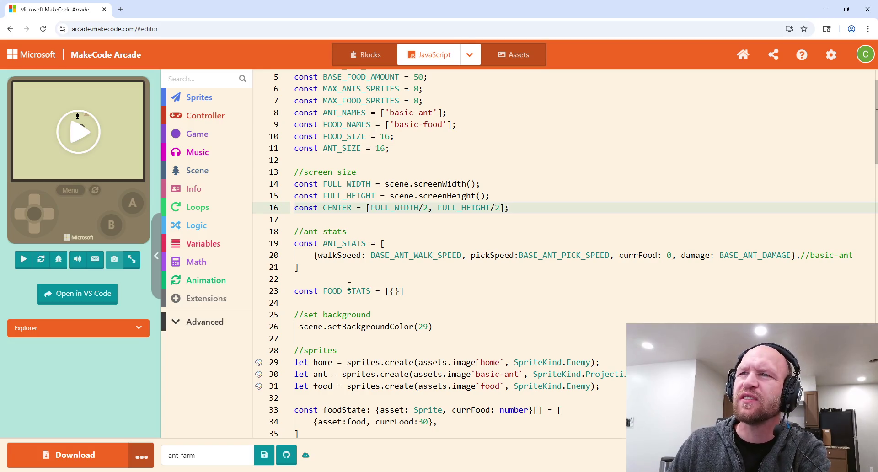
scroll(369, 262, "down", 3)
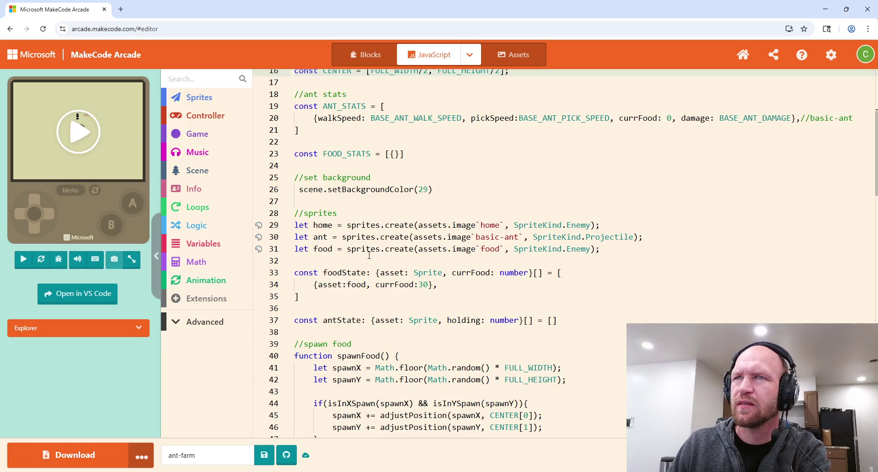
scroll(380, 217, "up", 2)
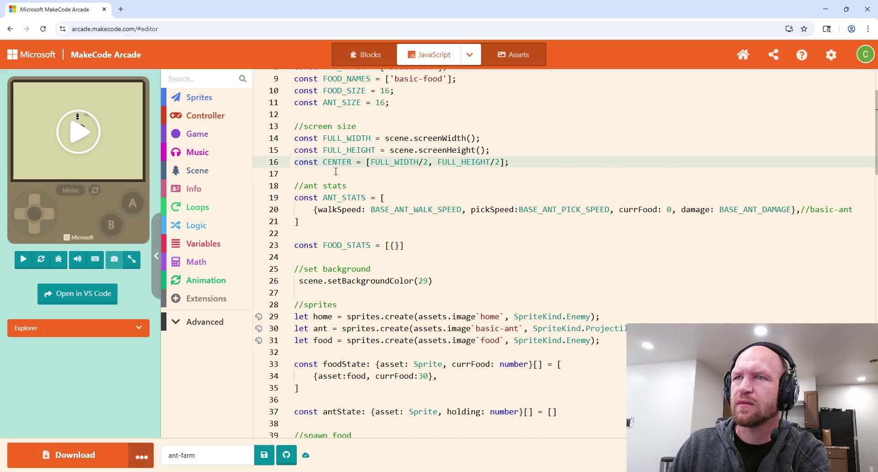
scroll(460, 231, "down", 2)
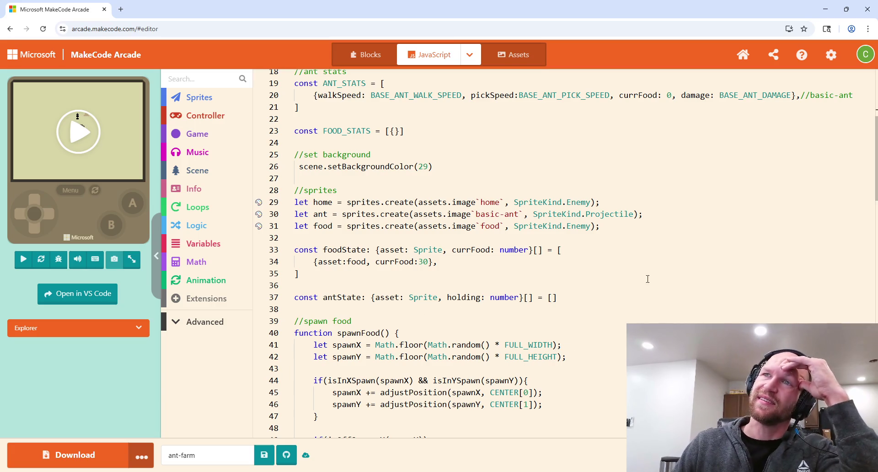
mouse_move(354, 91)
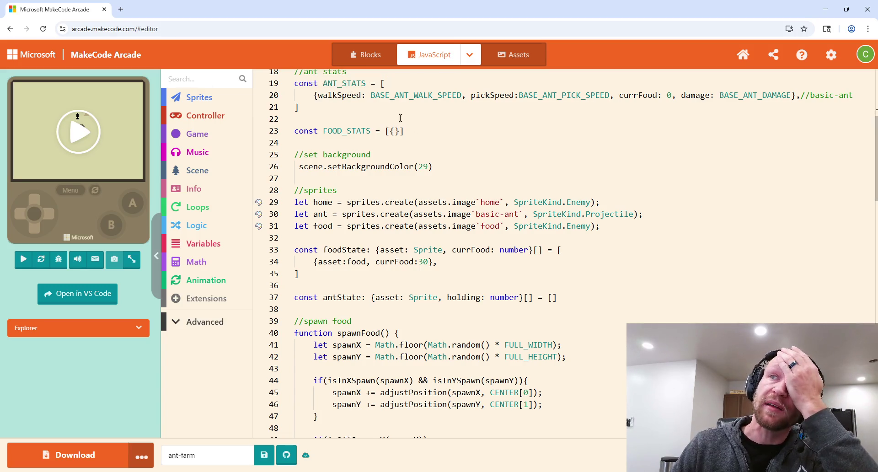
left_click(429, 140)
left_click(430, 136)
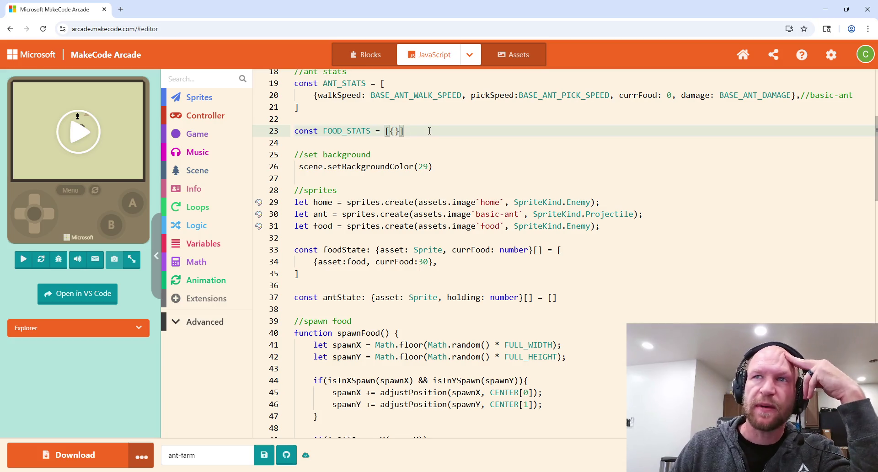
key("Down")
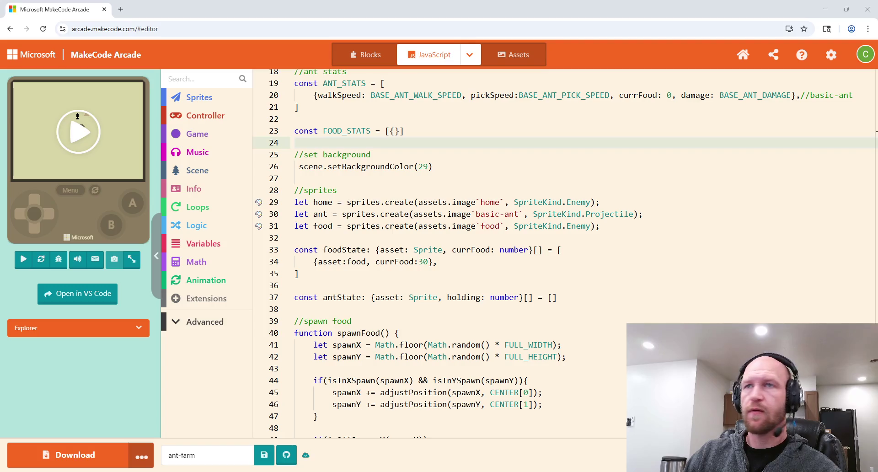
Run the ant-farm game in the simulator and restart it four times to watch the food respawn.
left_click(294, 178)
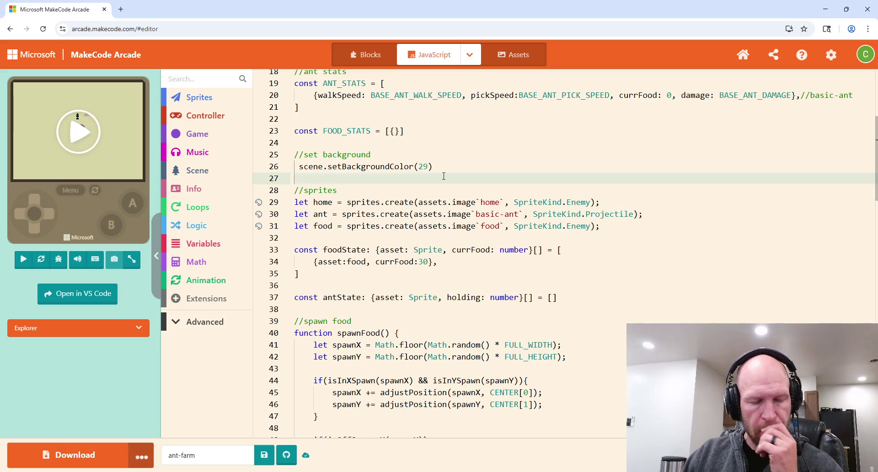
scroll(444, 176, "down", 9)
scroll(445, 177, "down", 10)
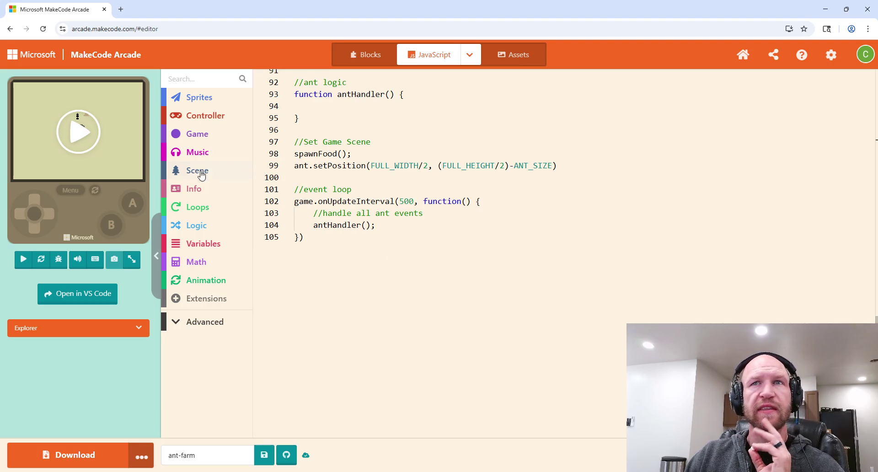
left_click(96, 142)
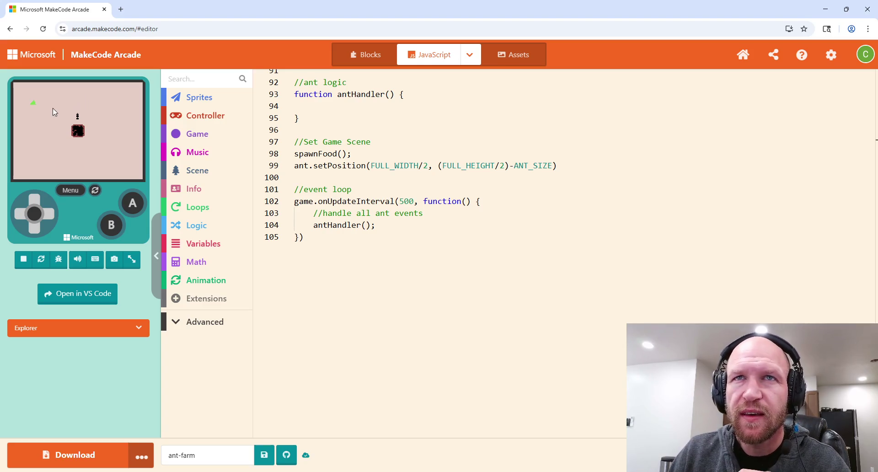
left_click(95, 191)
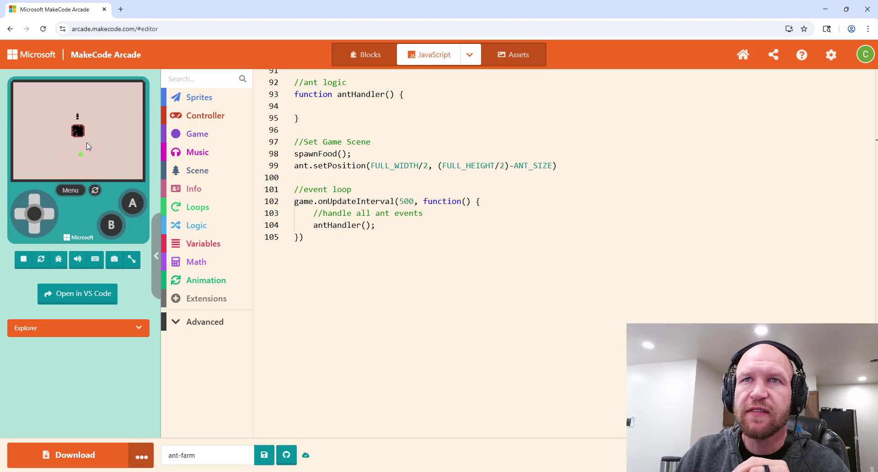
left_click(96, 192)
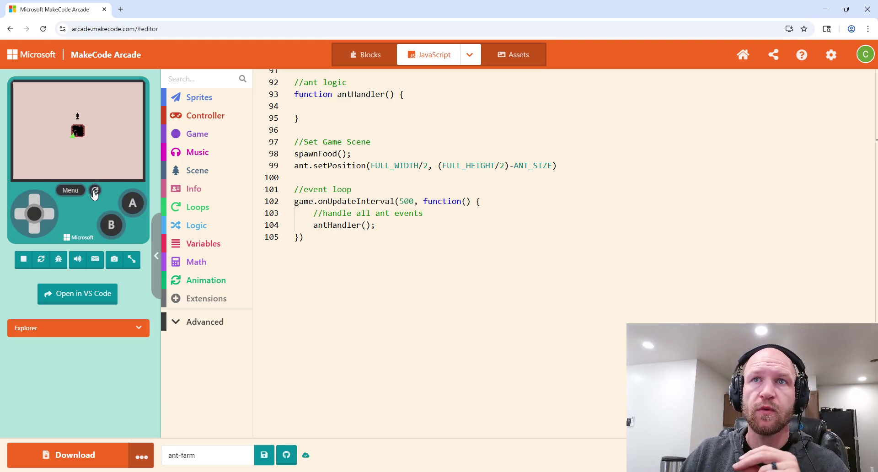
left_click(96, 191)
left_click(95, 191)
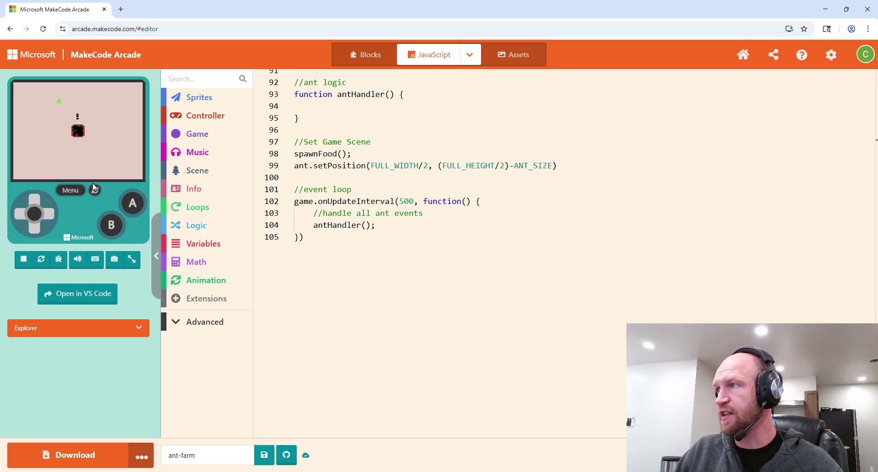
scroll(344, 151, "up", 3)
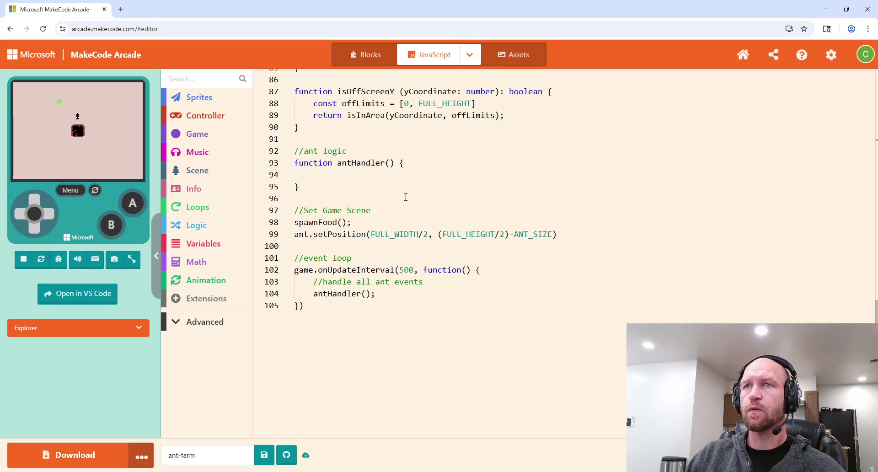
Begin the antHandler body on line 94 with an antState reference, using autocomplete.
left_click(360, 174)
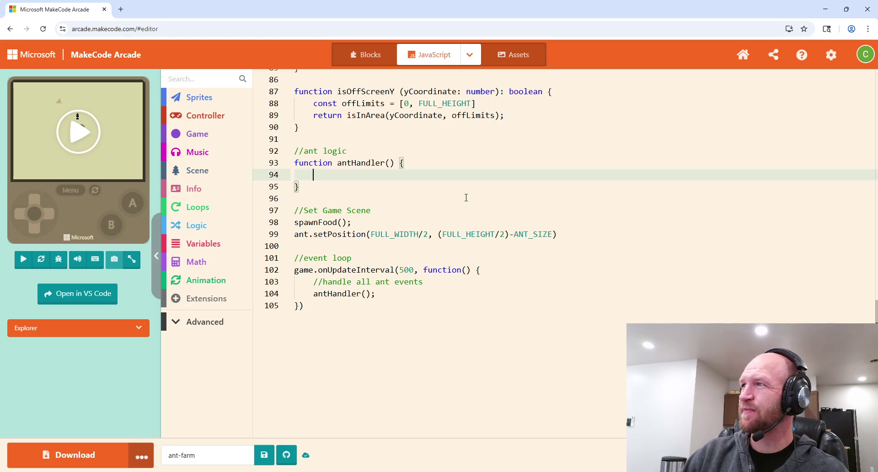
scroll(462, 168, "up", 2)
scroll(461, 167, "down", 3)
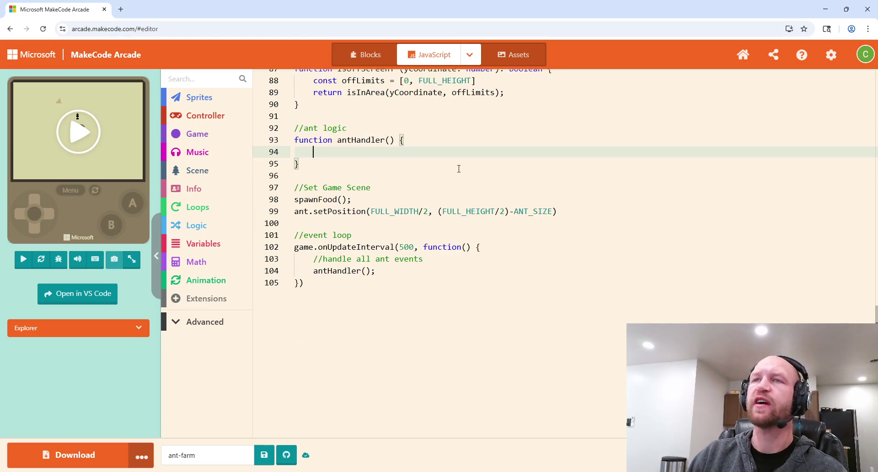
scroll(460, 168, "up", 5)
scroll(459, 169, "down", 5)
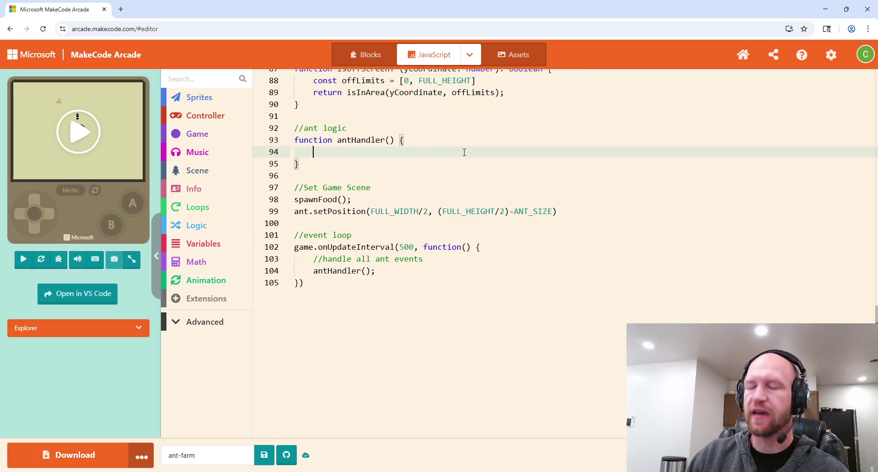
type("ant")
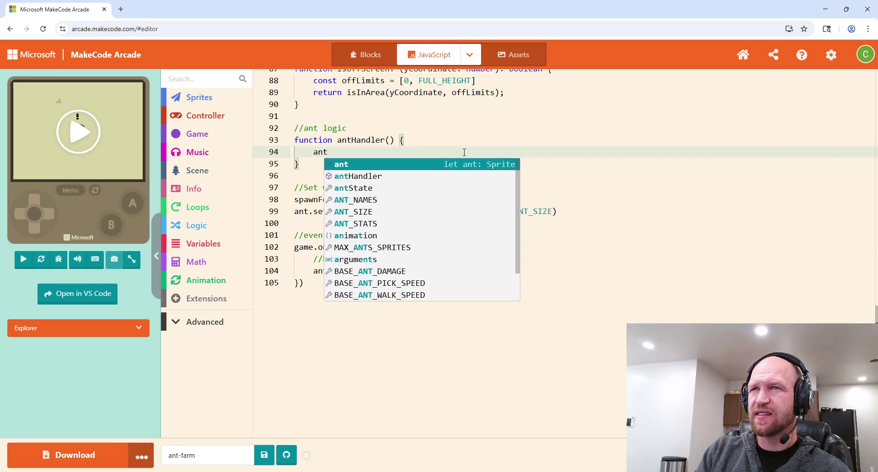
left_click(383, 188)
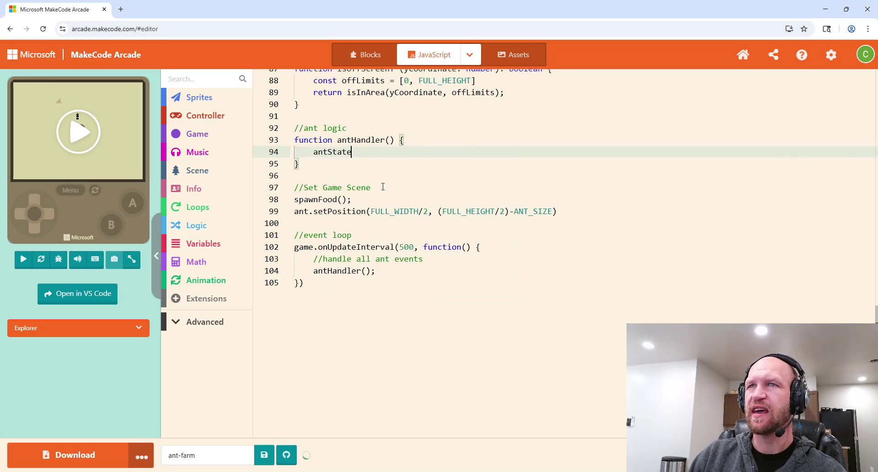
scroll(383, 176, "up", 20)
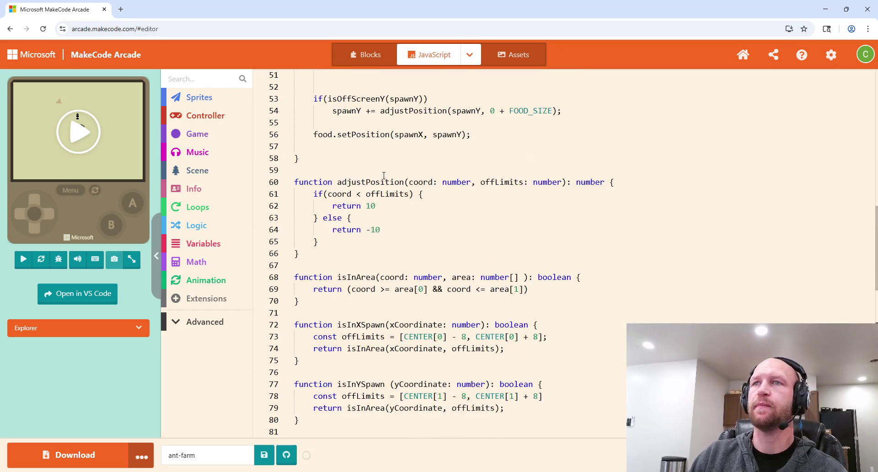
Shorten antState on line 37 to ants.
scroll(384, 174, "down", 2)
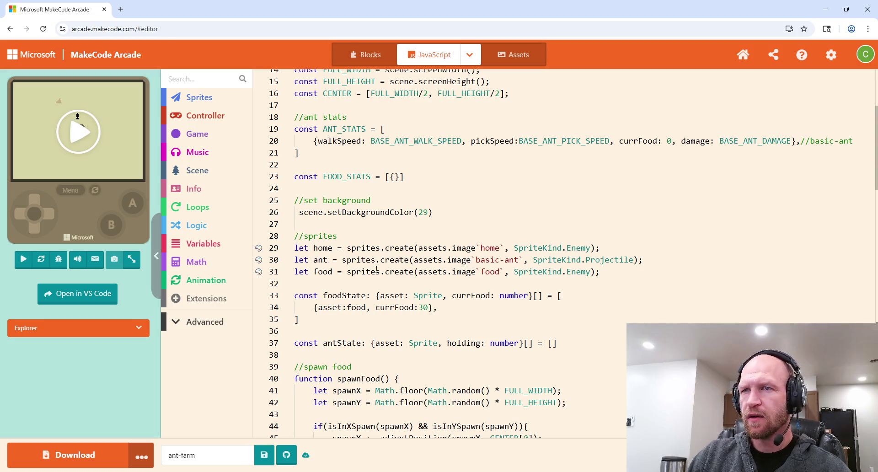
scroll(374, 285, "down", 3)
left_click_drag(361, 256, 338, 257)
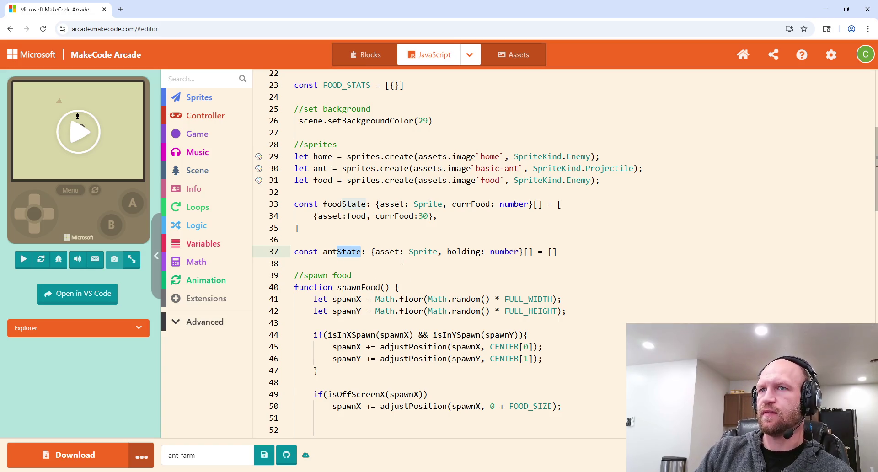
type("s")
left_click(364, 223)
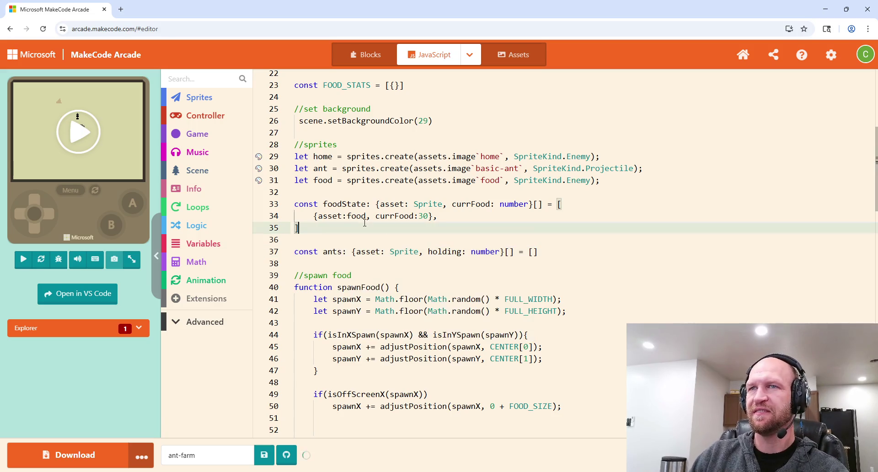
Rename foodState on line 33 to allFood and finish renaming ants to allAnts.
double_click(343, 204)
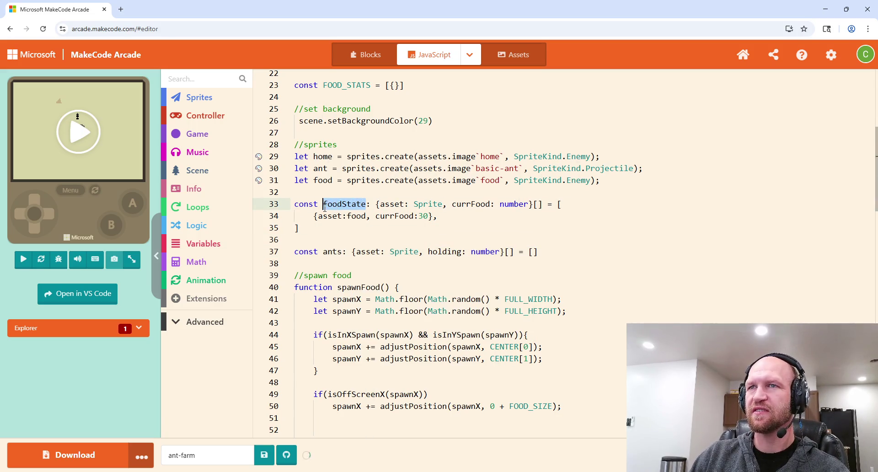
type("allFood")
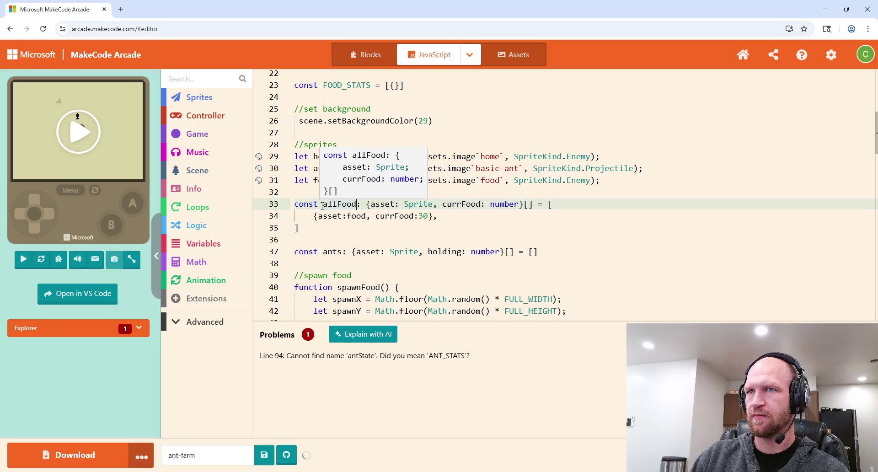
left_click(328, 253)
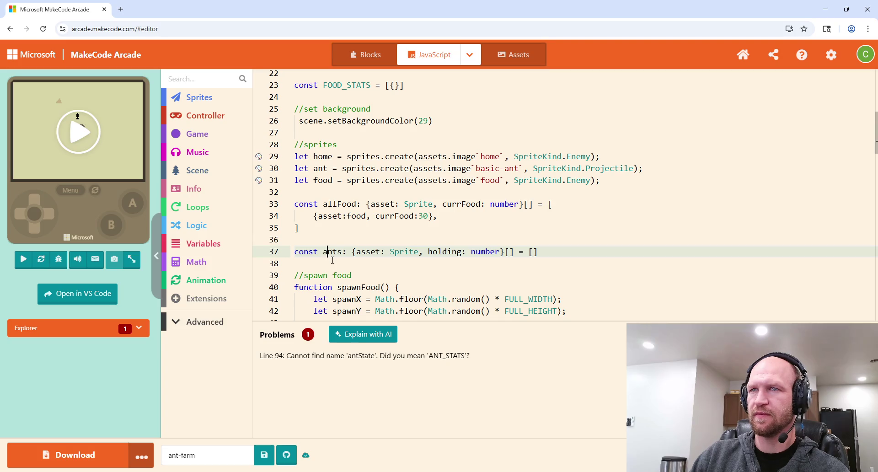
type("llA")
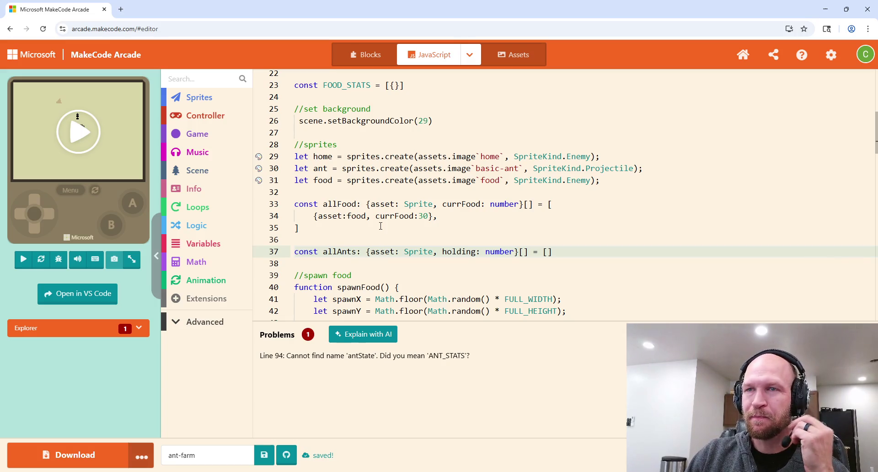
left_click(405, 235)
scroll(403, 231, "down", 5)
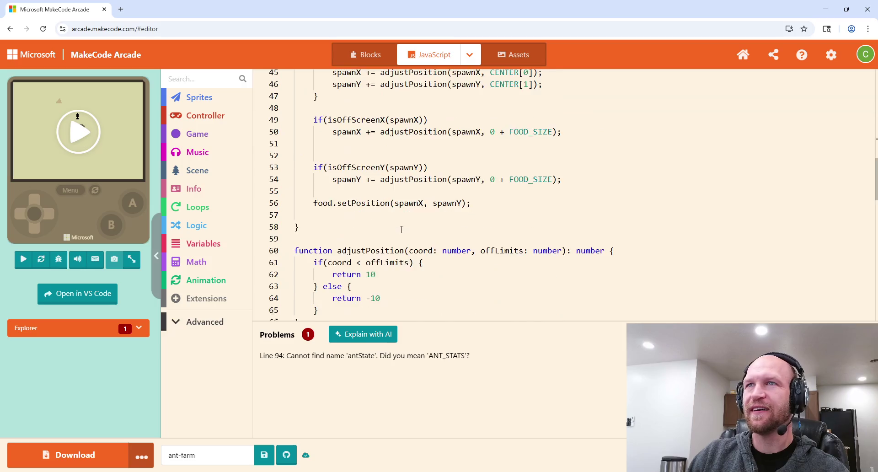
scroll(402, 229, "down", 14)
scroll(389, 202, "up", 4)
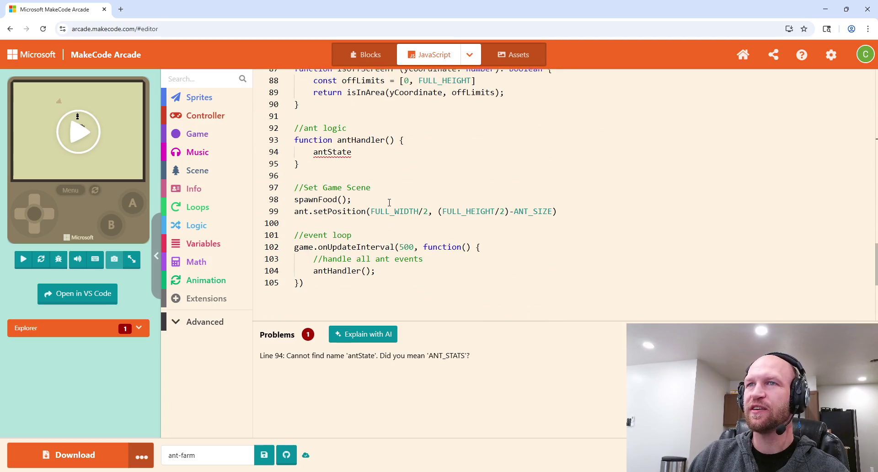
Replace the undefined antState on line 94 with allAnts.forEach(() => {.
double_click(313, 154)
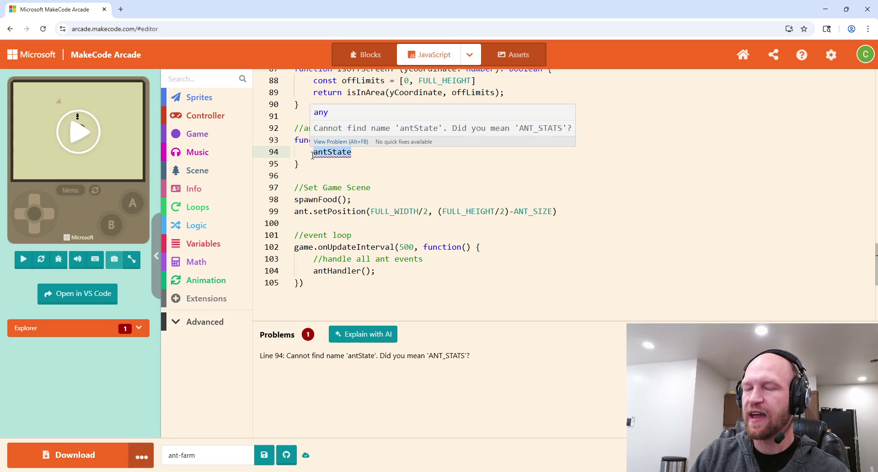
type("all")
key("Tab")
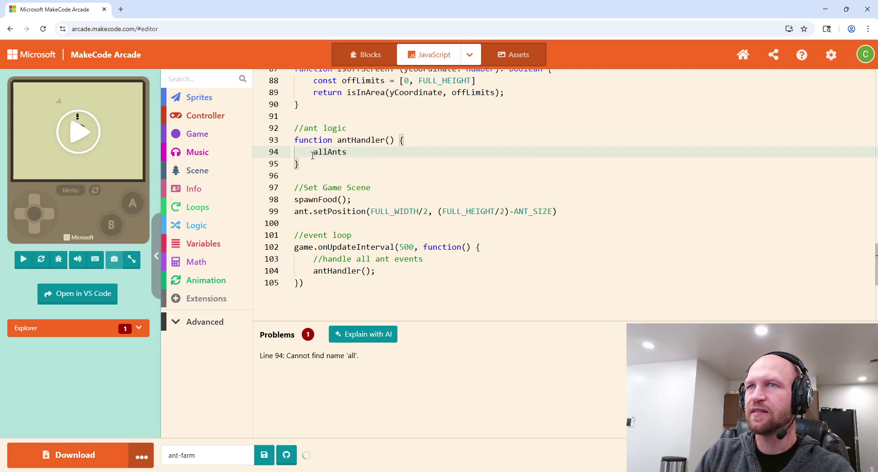
type(".for")
key("Tab")
type("(")
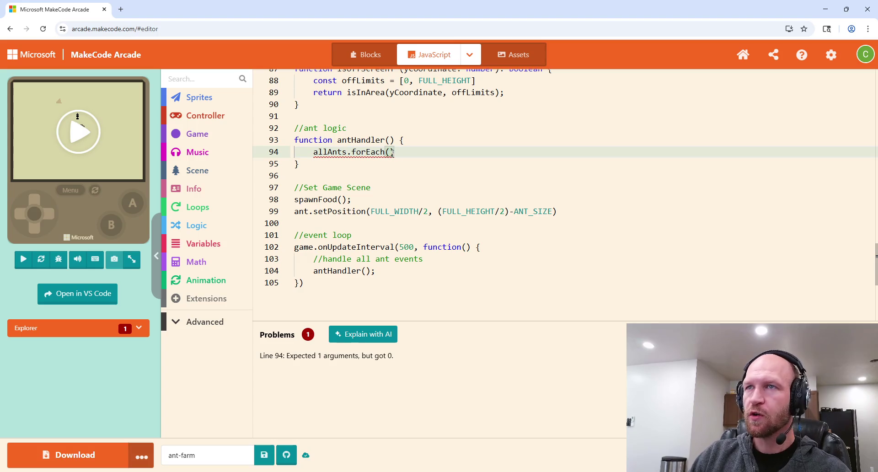
type("()")
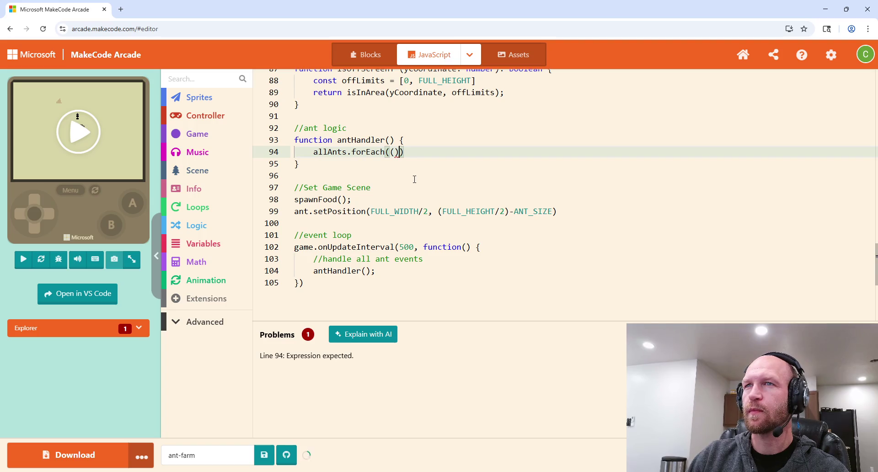
type(" =")
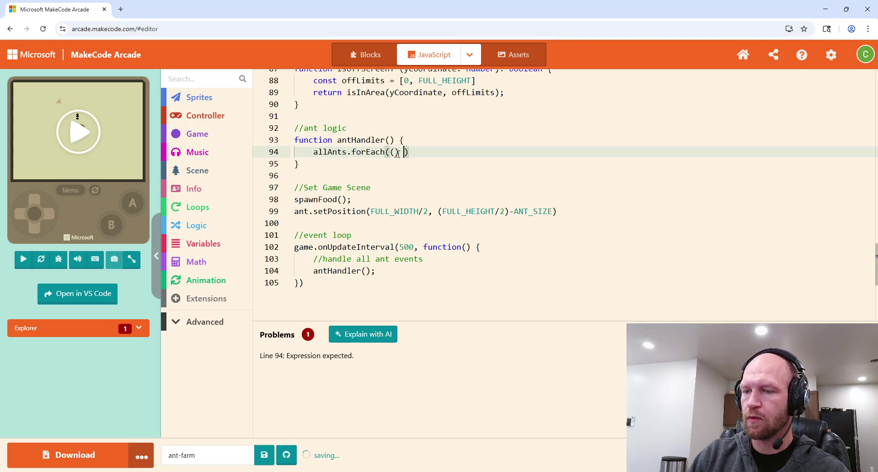
type("> {")
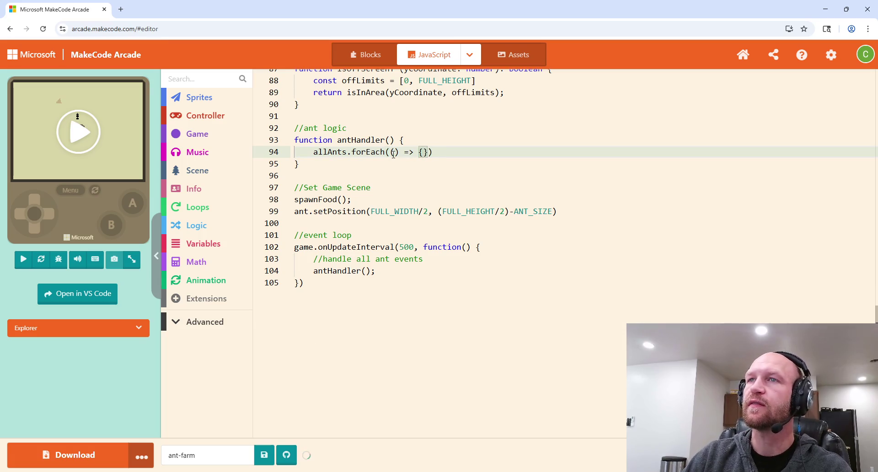
Give the forEach callback an ant parameter and open its body on a new line.
left_click(394, 153)
type("ant")
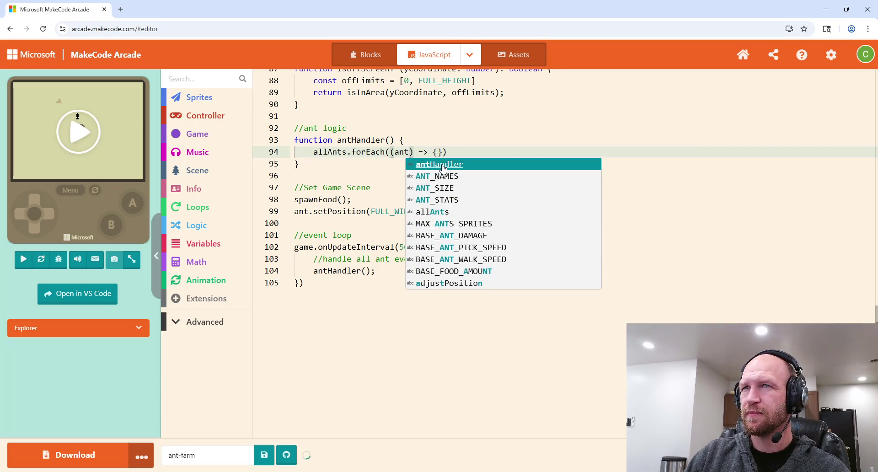
left_click(462, 153)
left_click(404, 151)
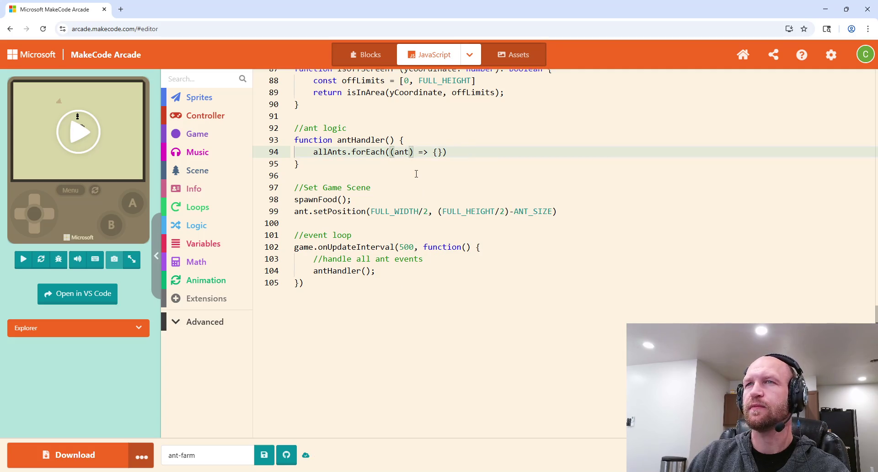
scroll(433, 227, "up", 1)
mouse_move(405, 196)
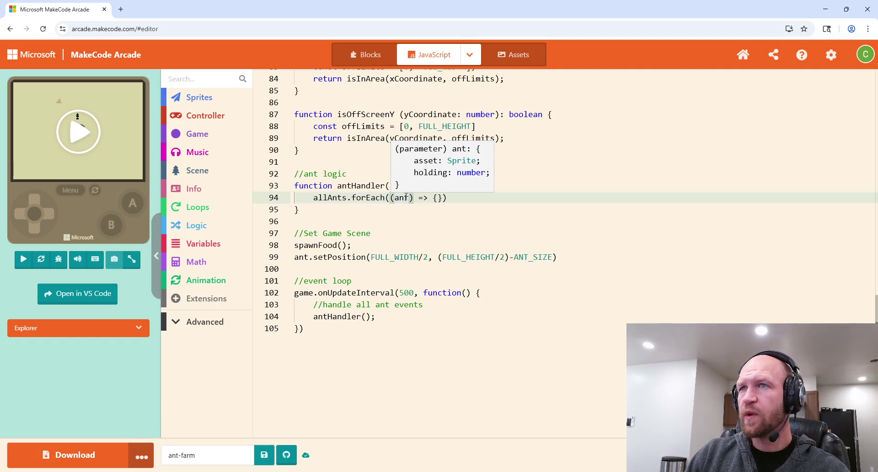
left_click(439, 201)
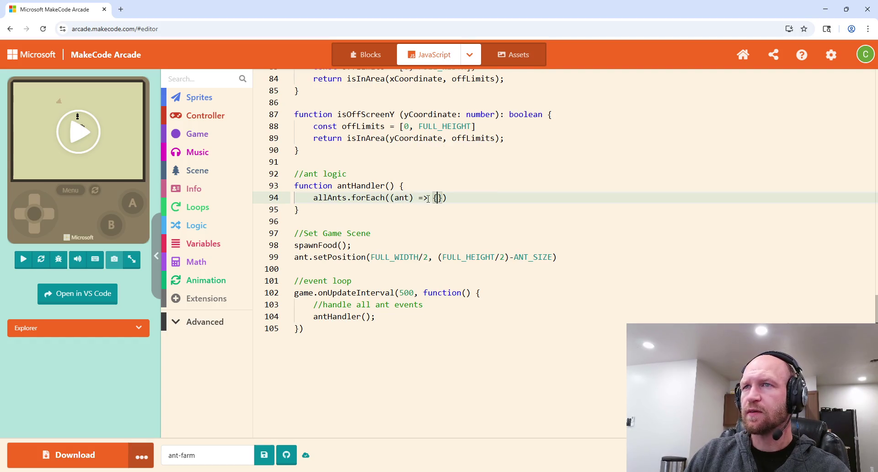
key("Return")
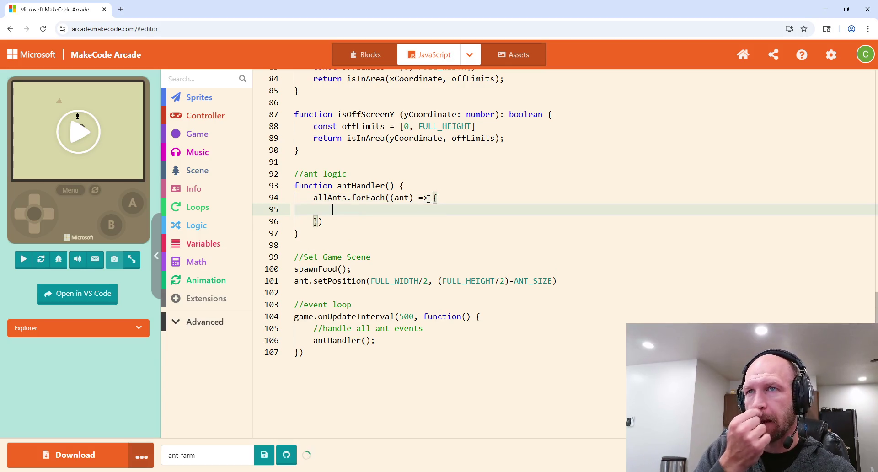
Split the empty allAnts array on line 37 and begin an entry {asset: ant,.
scroll(377, 205, "up", 4)
scroll(378, 205, "up", 5)
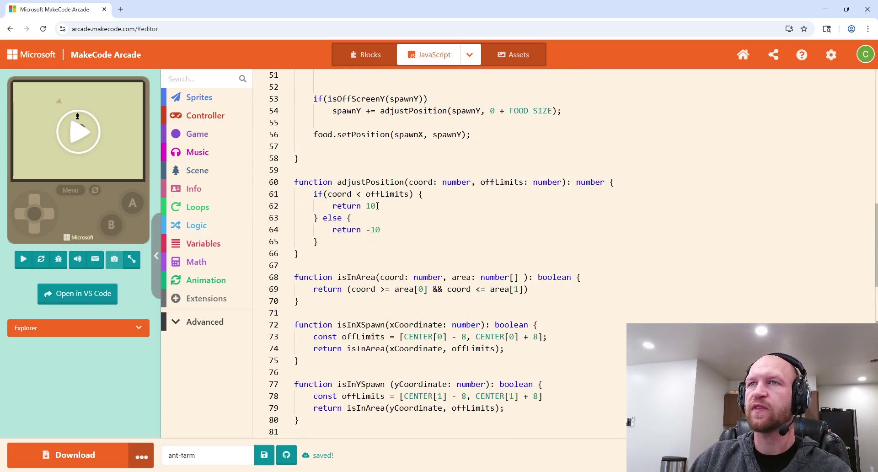
scroll(377, 206, "up", 8)
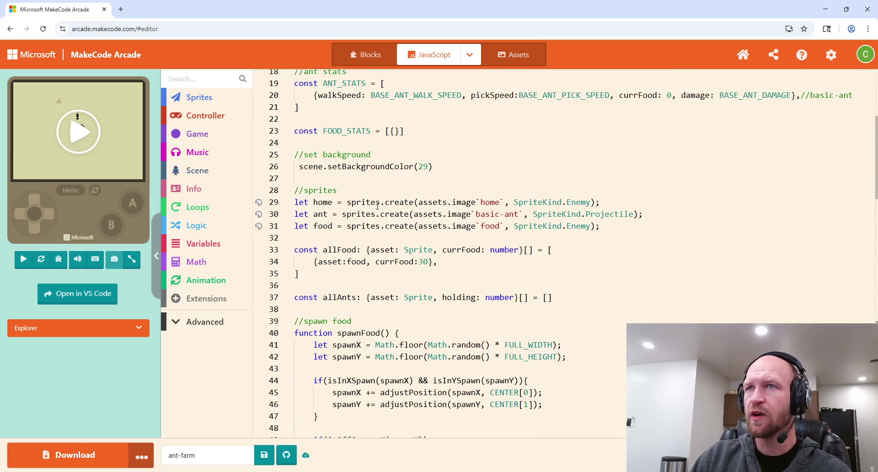
scroll(378, 206, "up", 3)
scroll(378, 206, "down", 5)
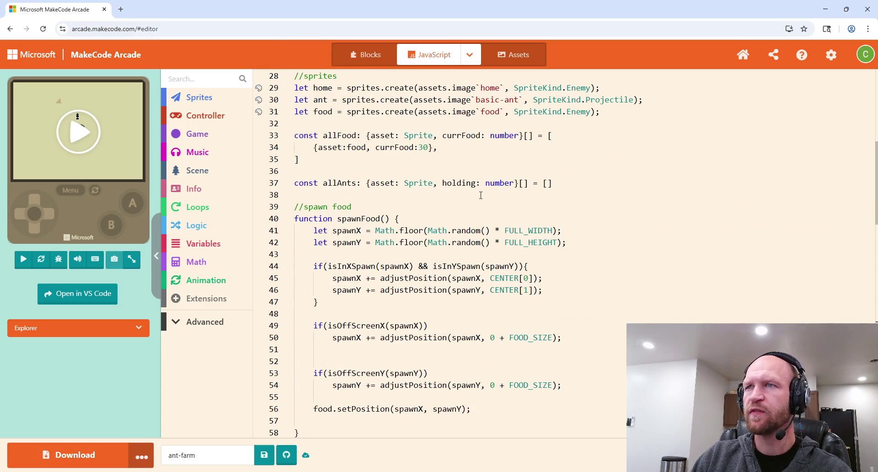
left_click(547, 184)
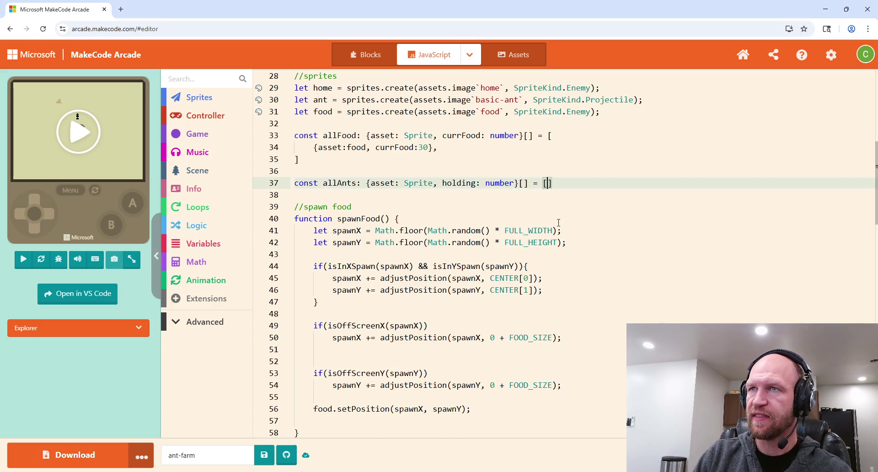
key("Return")
type("{asset: ")
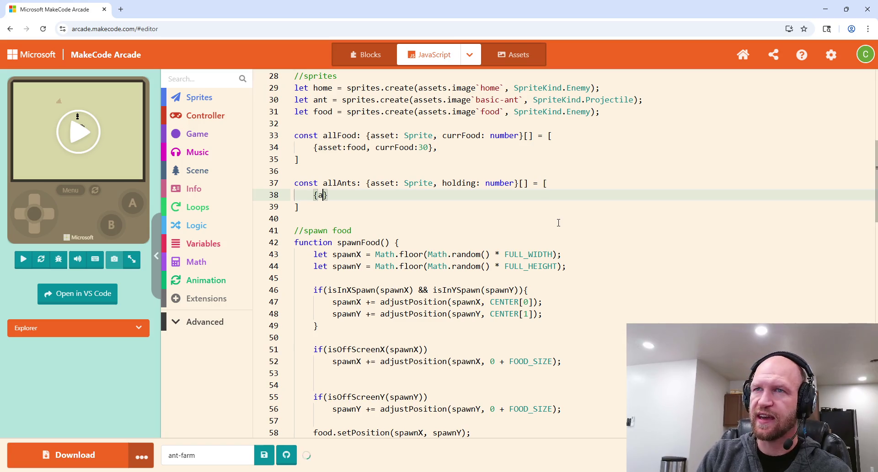
type("ant,")
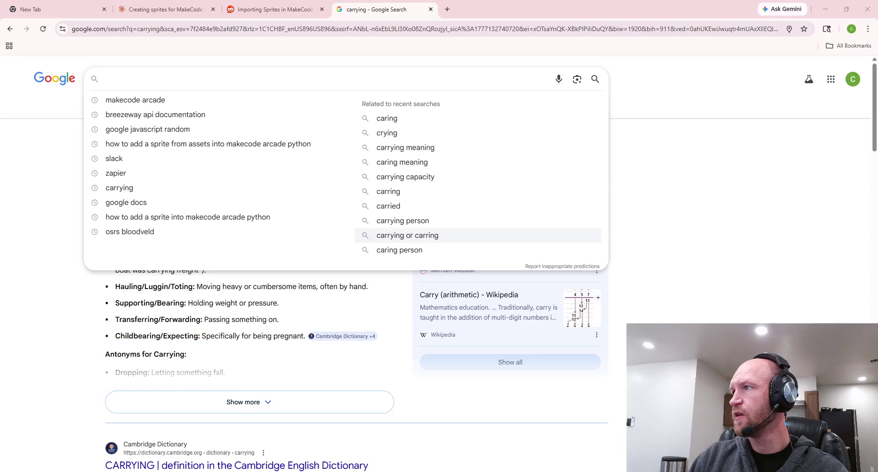
Search Google for 'makecode arcade sprite kind'.
key("Escape")
left_click(126, 89)
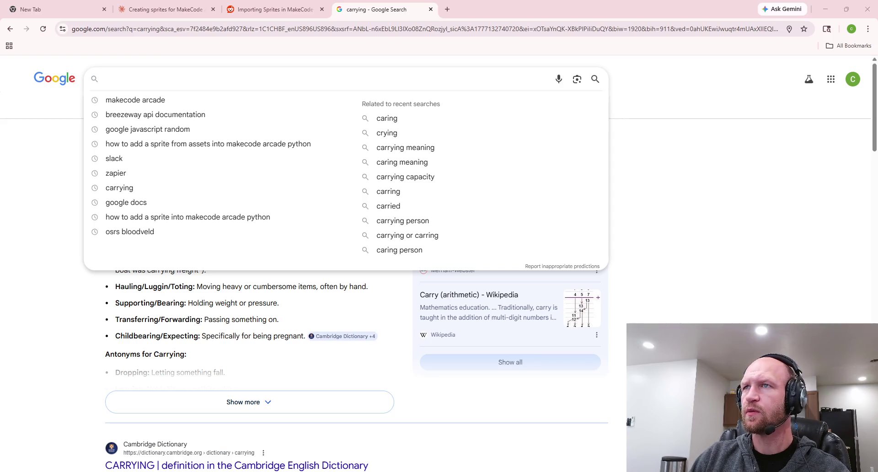
left_click(151, 81)
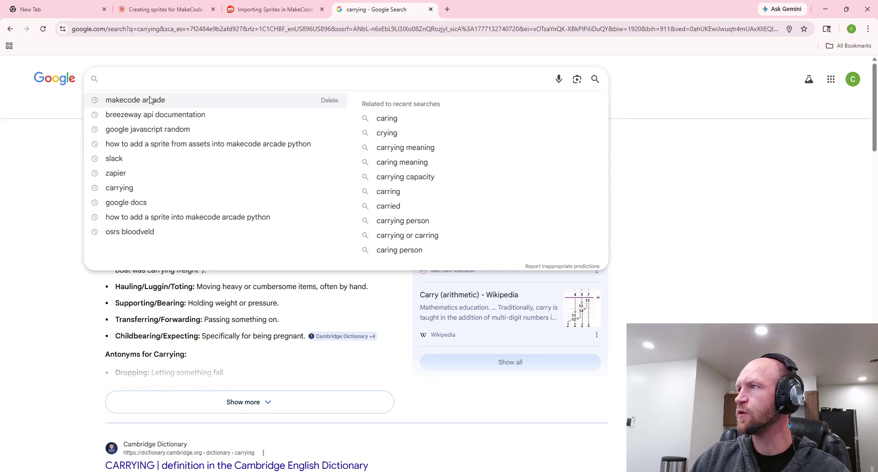
left_click(151, 100)
left_click(173, 83)
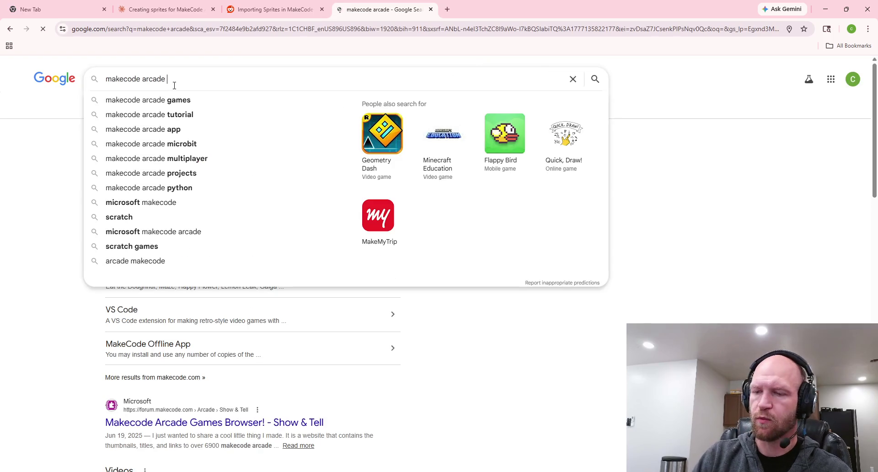
type("sprite kinds")
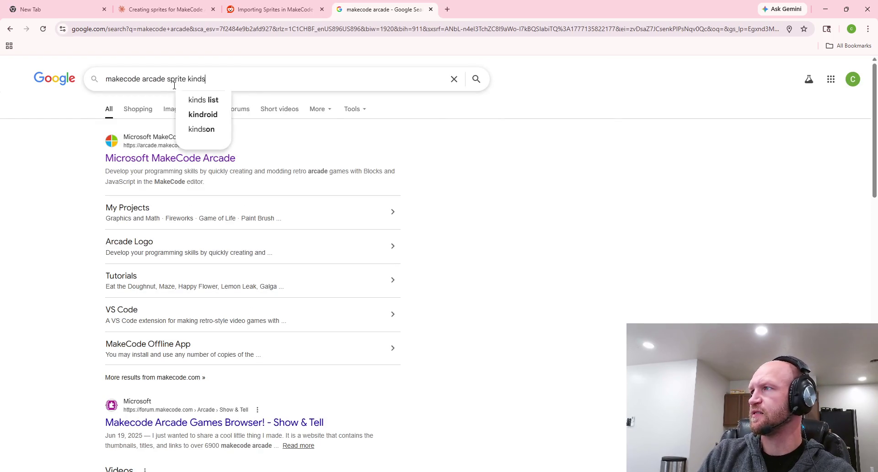
key("BackSpace")
key("Return")
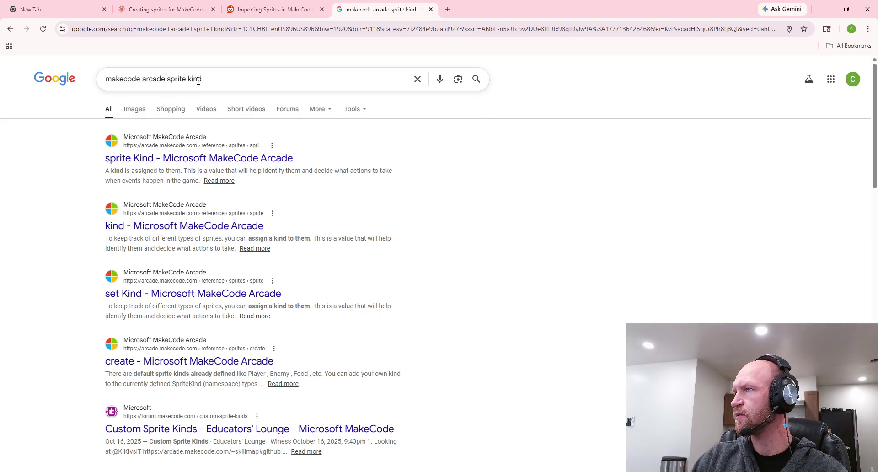
Search 'makecode arcade SpriteKind' and switch to the suggested 'Sprite Kind' spelling.
left_click_drag(198, 81, 168, 84)
type("SpriteKind")
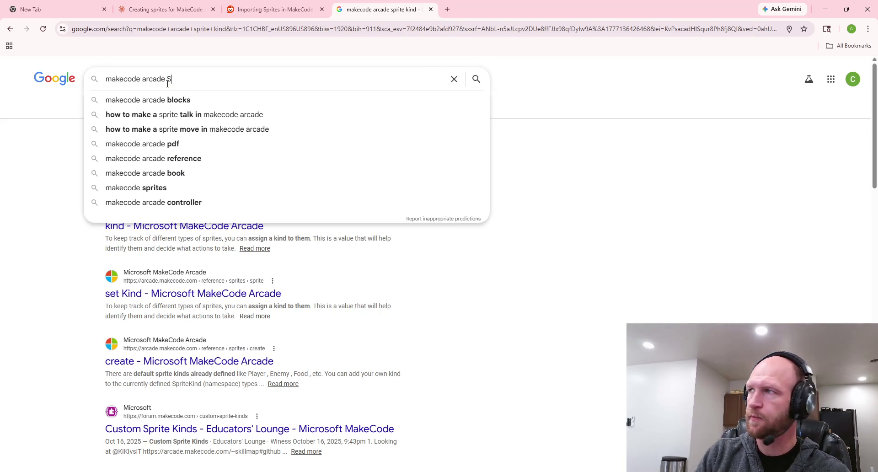
key("Return")
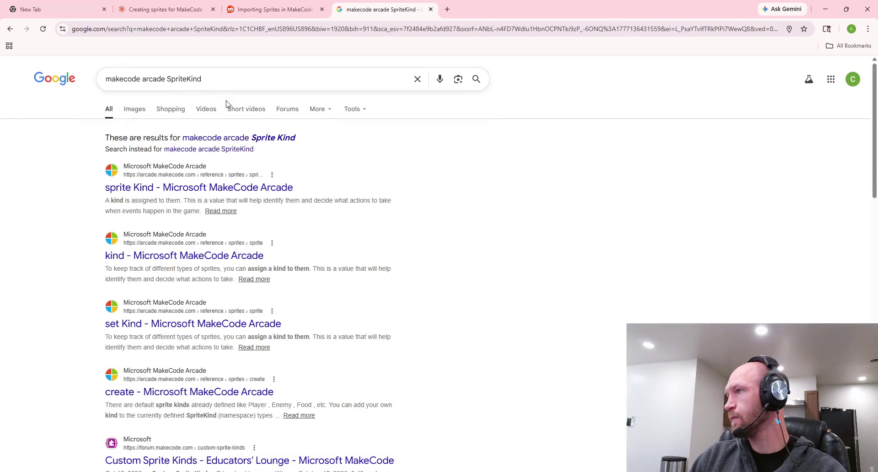
left_click(276, 145)
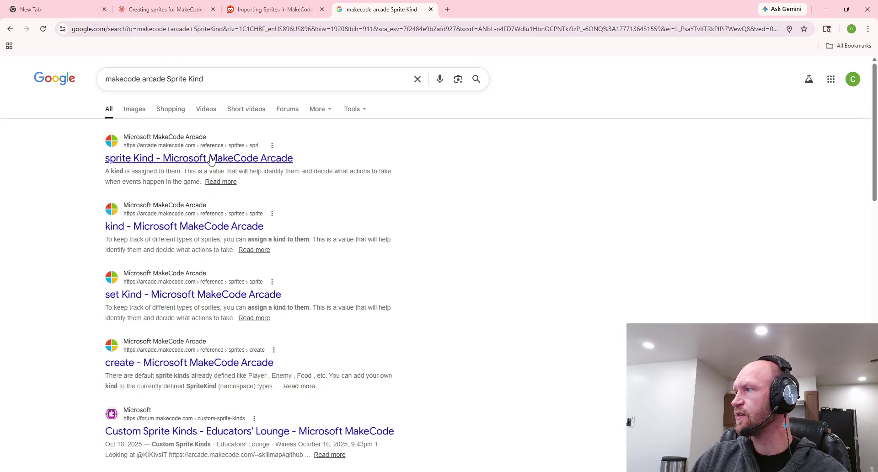
left_click(213, 158)
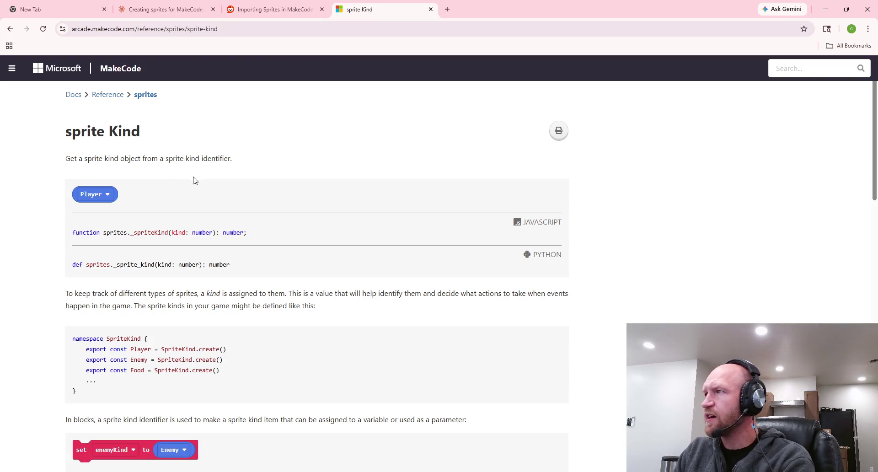
scroll(178, 282, "down", 4)
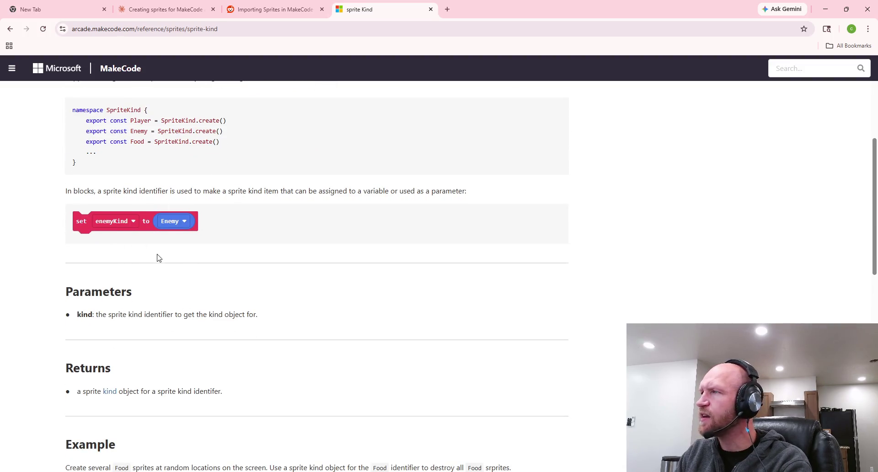
scroll(174, 299, "down", 2)
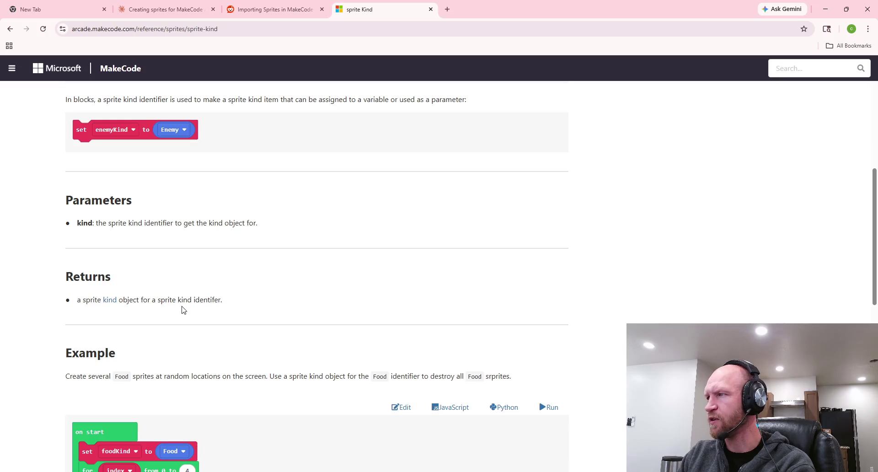
scroll(183, 310, "down", 4)
scroll(185, 300, "down", 6)
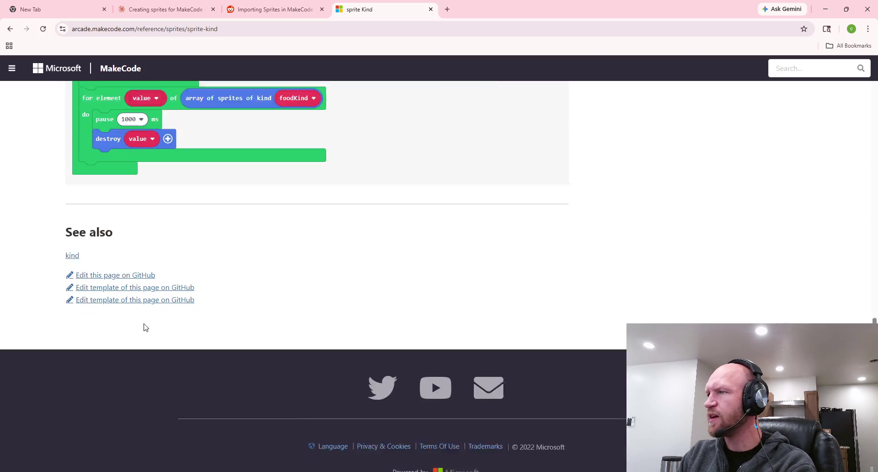
scroll(145, 321, "up", 10)
left_click(7, 29)
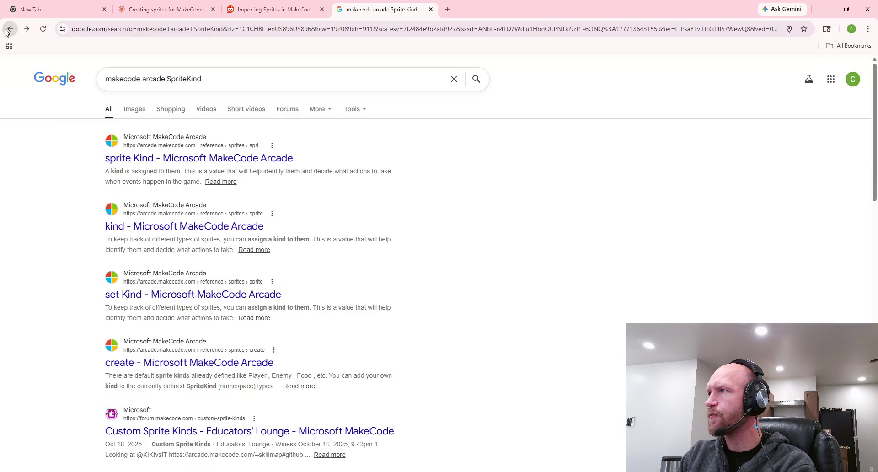
Search 'makecode arcade sprite kind javascript' and expand the AI Overview to custom kinds.
left_click_drag(203, 78, 169, 80)
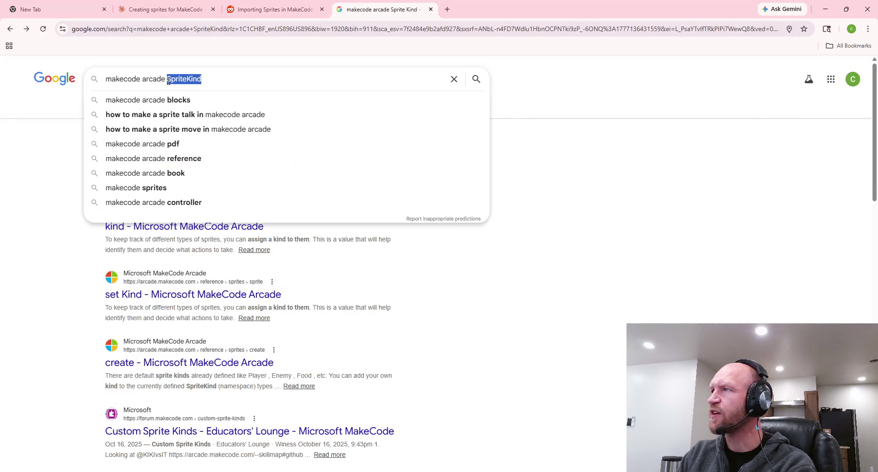
type("spri")
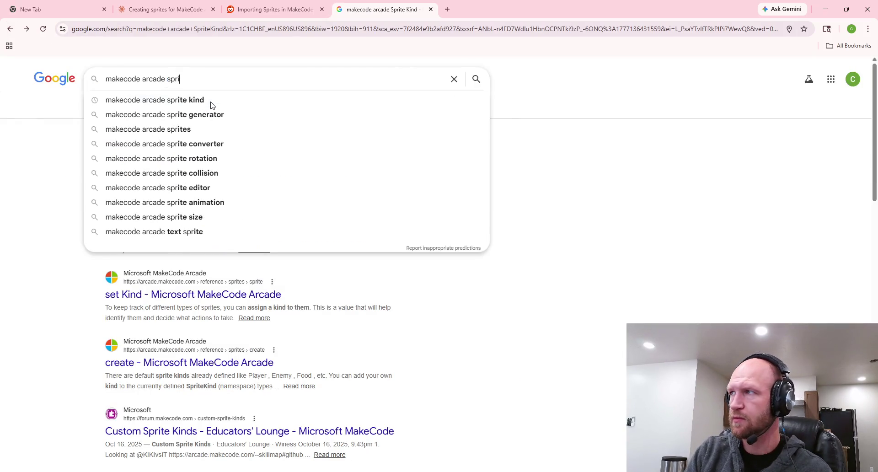
type("te kind javascr")
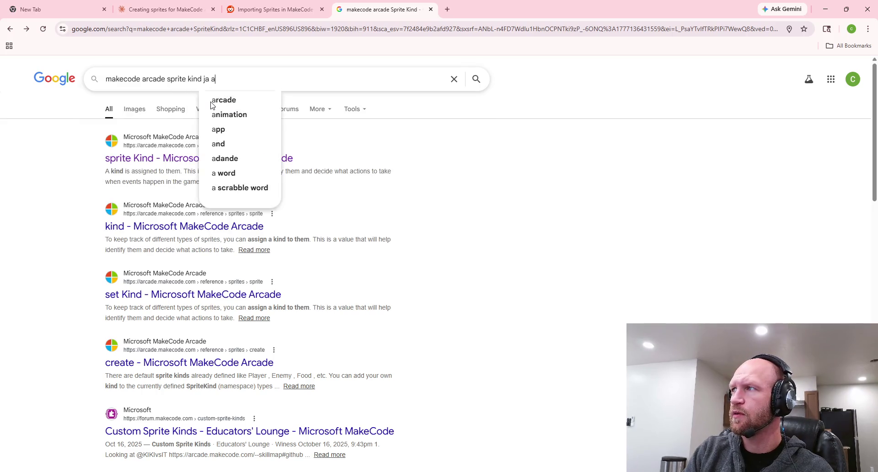
left_click(211, 102)
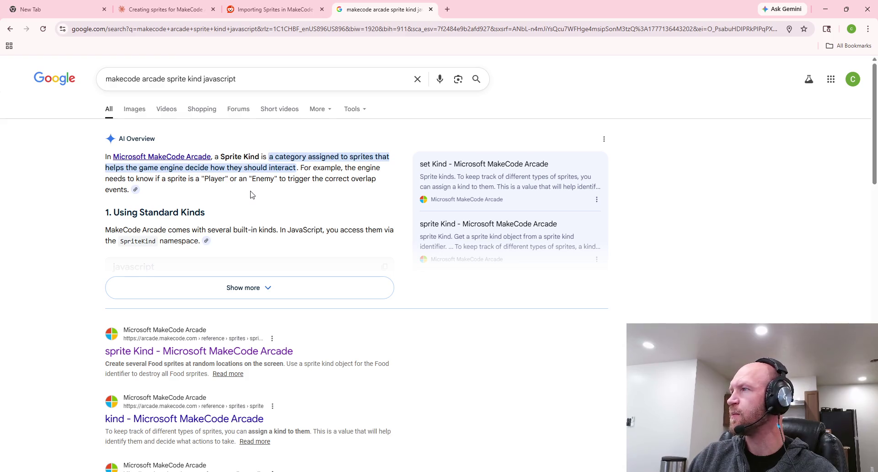
left_click(228, 287)
scroll(210, 225, "down", 8)
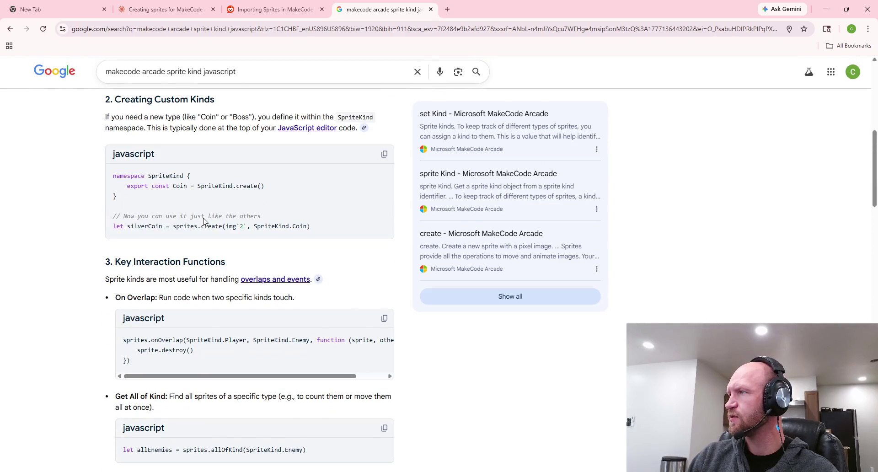
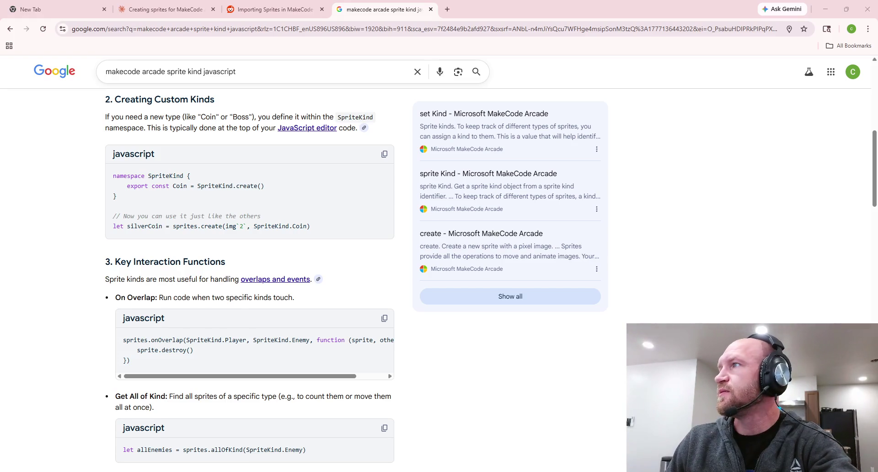
Replace the Google query with 'javascript map' and run the search.
left_click_drag(236, 71, 98, 76)
type("javascript")
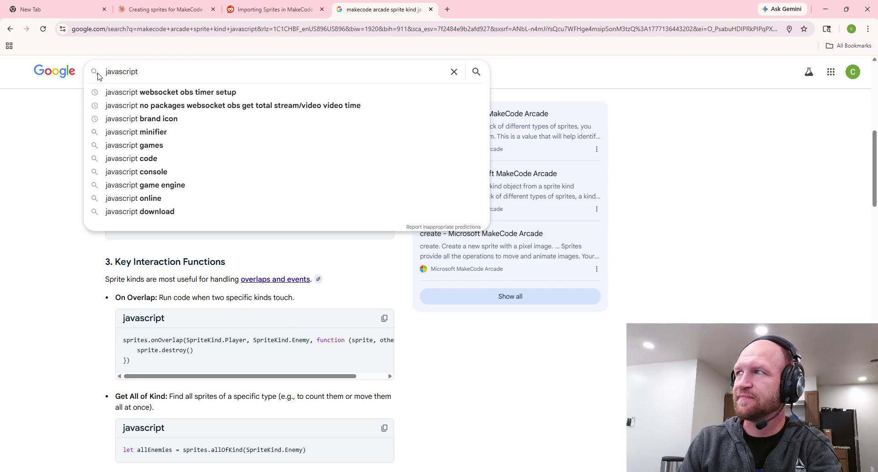
type("map")
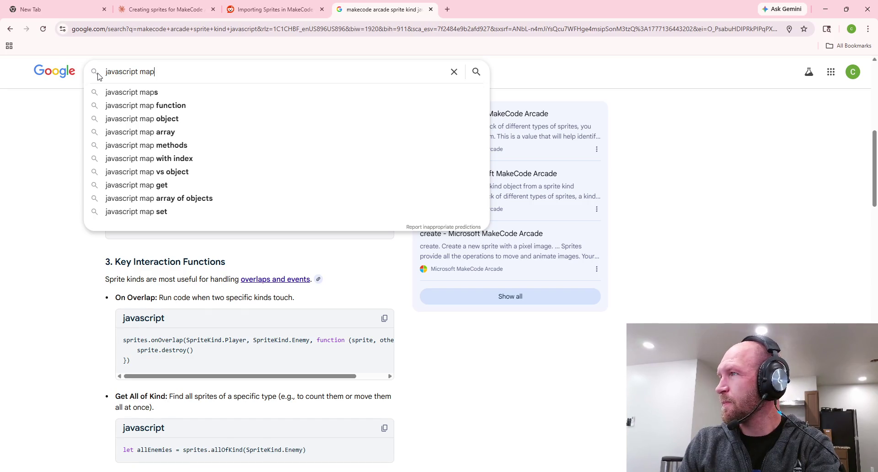
key("Return")
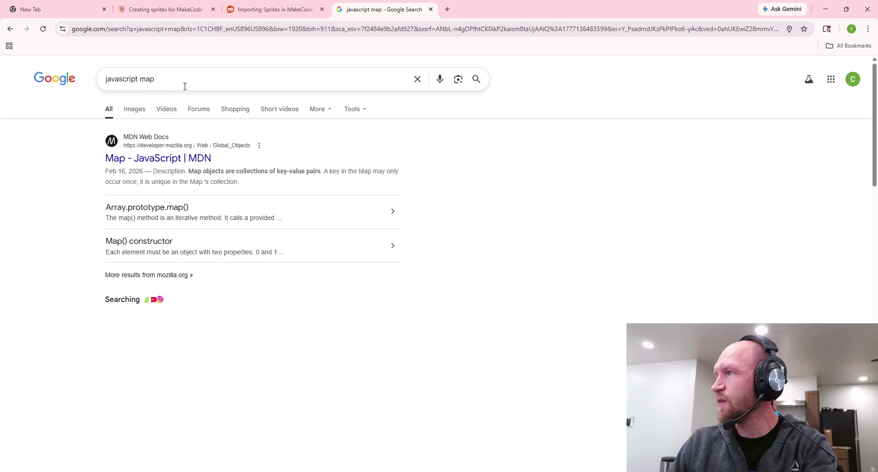
Search for 'javascript dictionary' and expand its AI Overview.
scroll(320, 257, "down", 3)
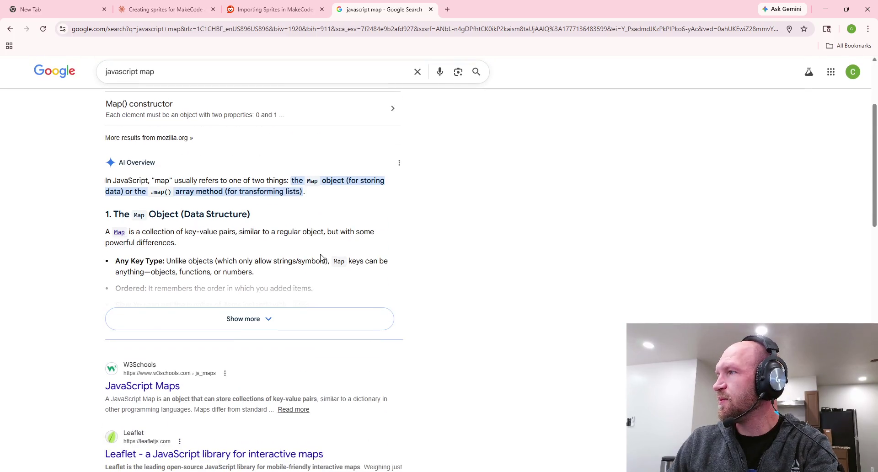
scroll(228, 178, "up", 3)
left_click_drag(158, 80, 140, 84)
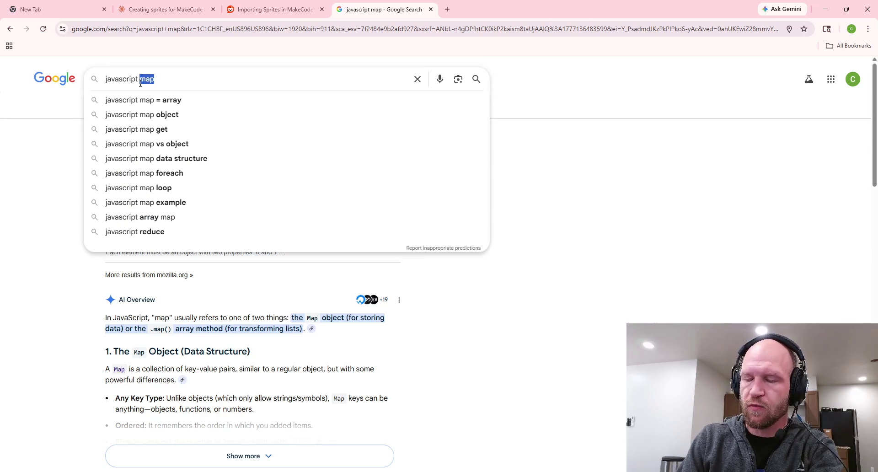
type("dic")
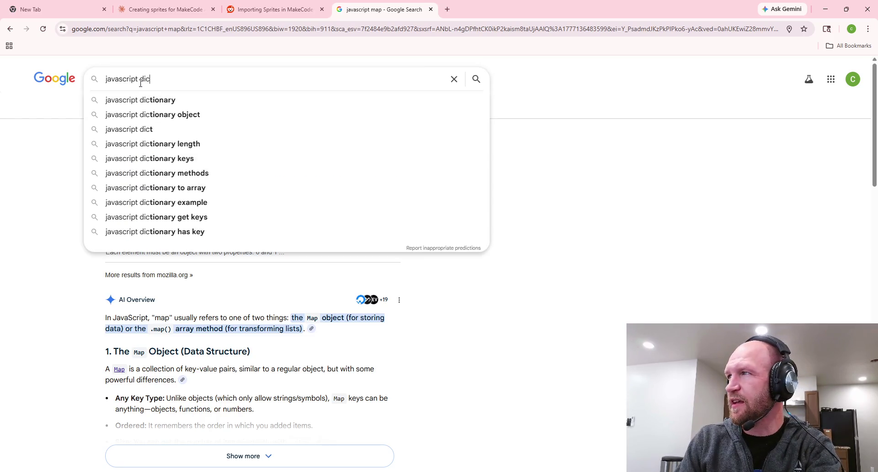
left_click(173, 100)
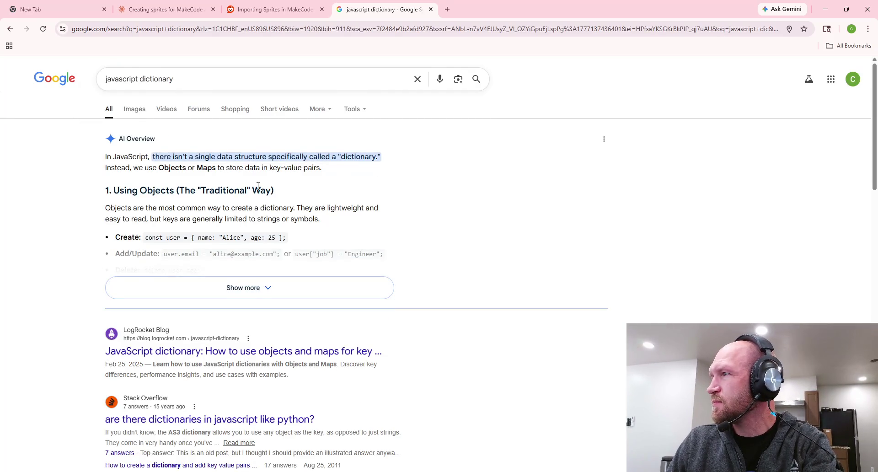
scroll(254, 189, "down", 1)
left_click(247, 242)
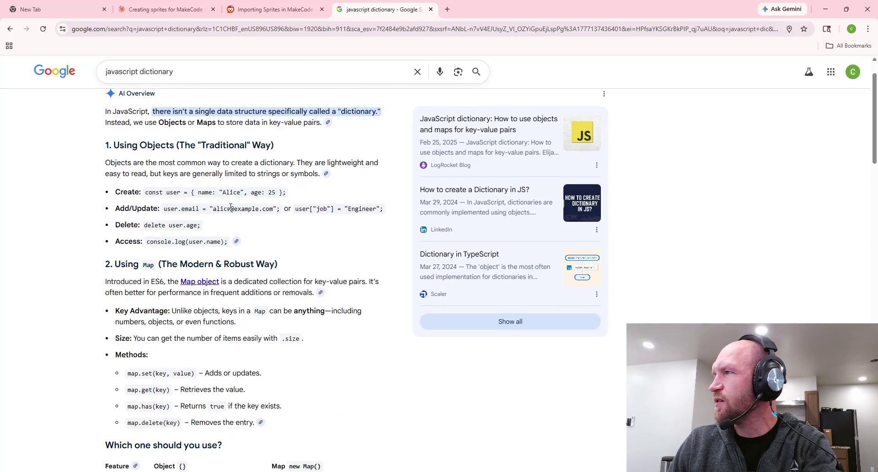
scroll(199, 120, "up", 1)
Search 'javascript create map' and expand the AI Overview's new Map() code example.
left_click_drag(176, 80, 140, 81)
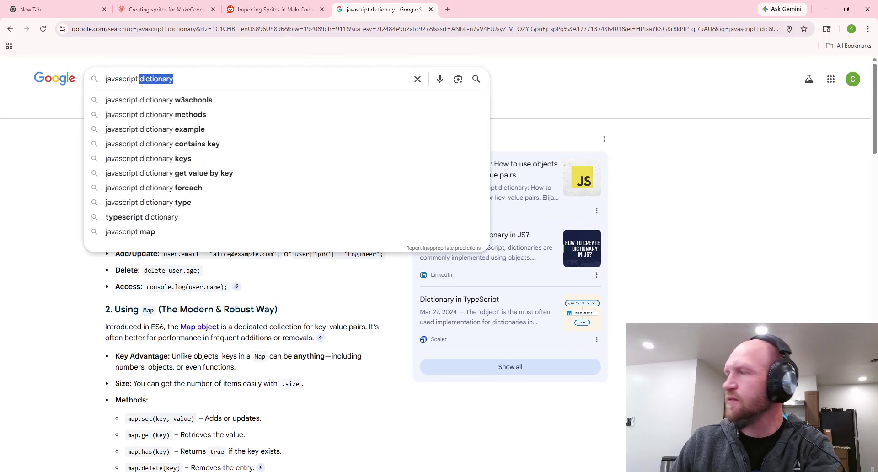
key("BackSpace")
type("create map")
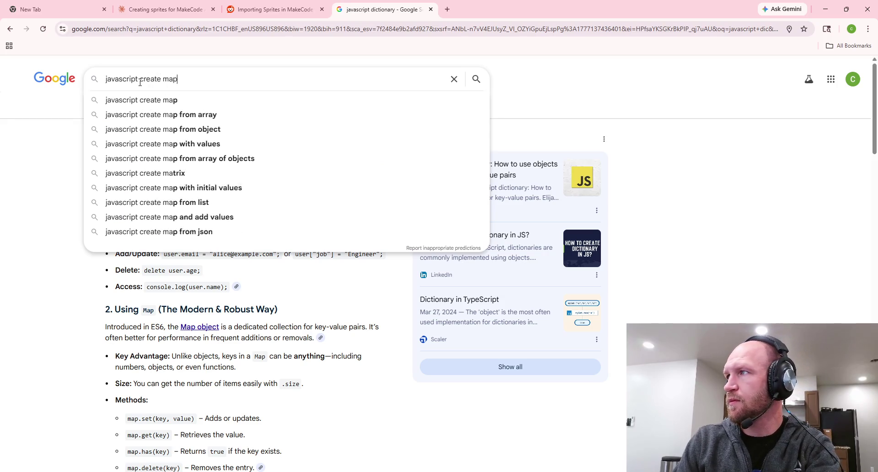
key("Return")
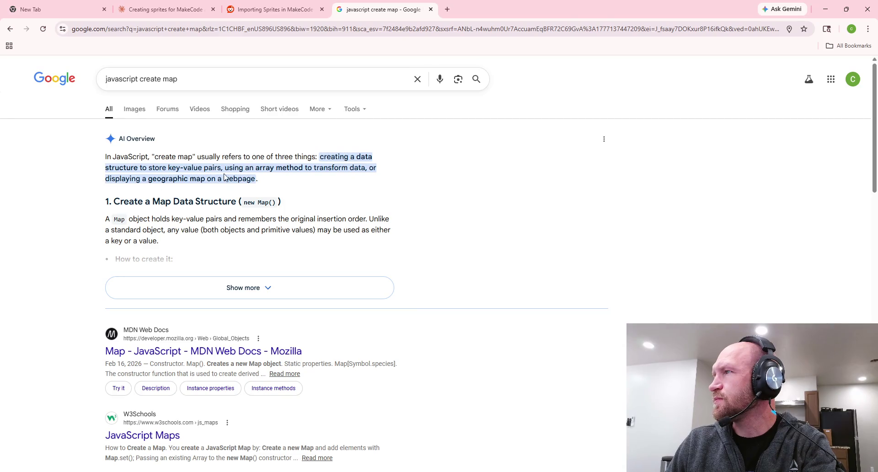
left_click(249, 288)
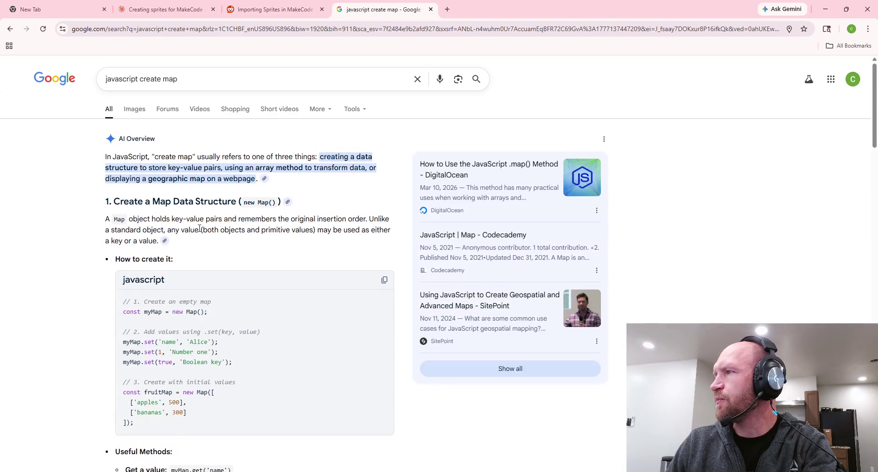
scroll(256, 213, "down", 3)
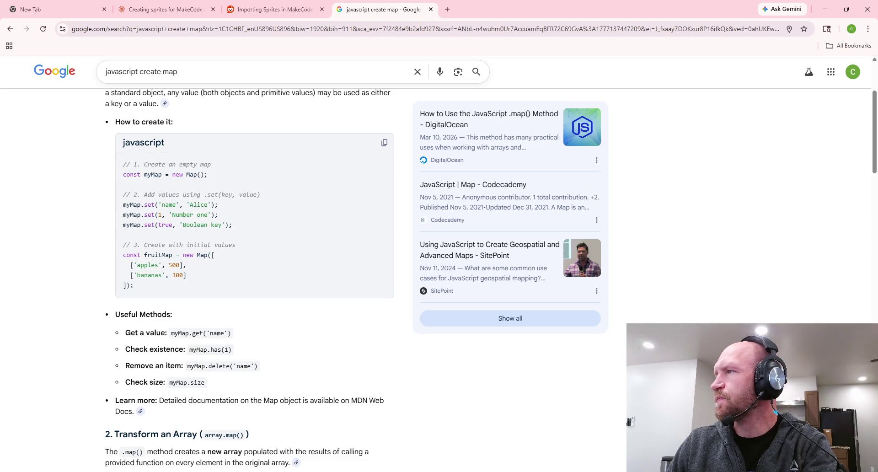
scroll(120, 70, "up", 2)
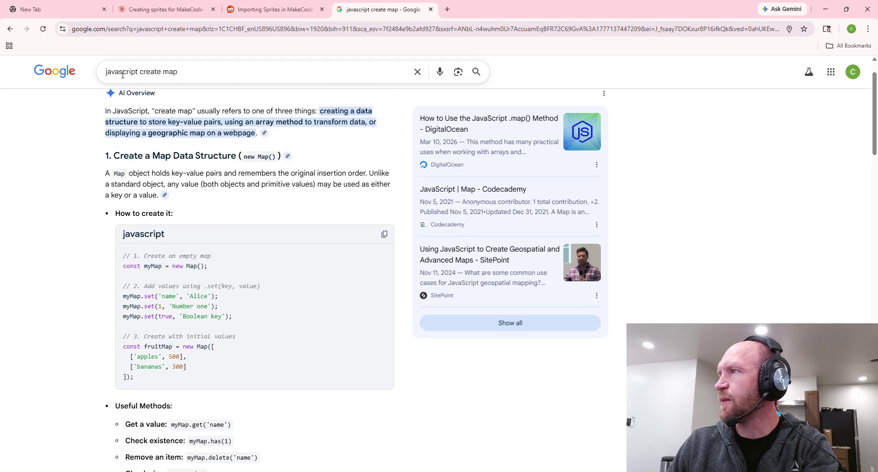
left_click_drag(120, 70, 83, 75)
Search 'typescript create map' and expand the AI Overview's new Map<number, string>() example.
type("typoe")
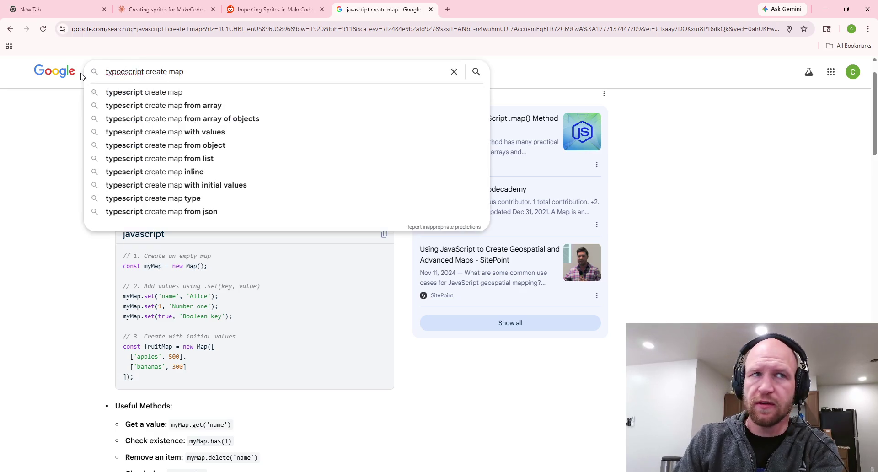
key("Return")
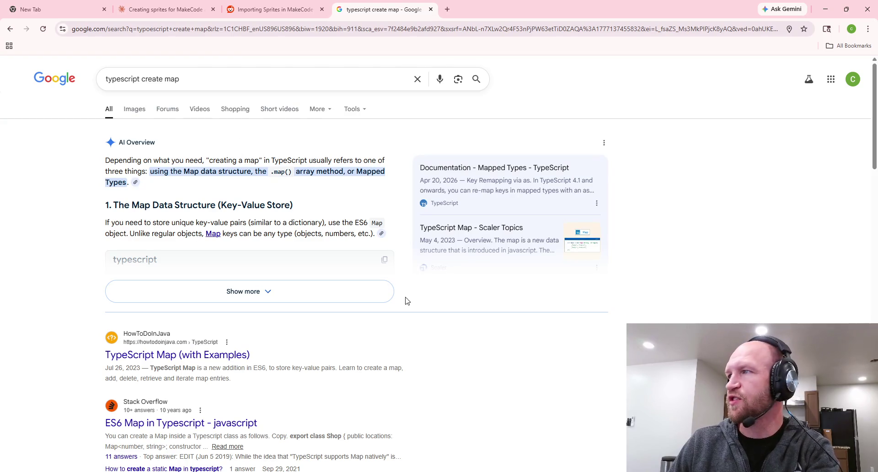
left_click(258, 293)
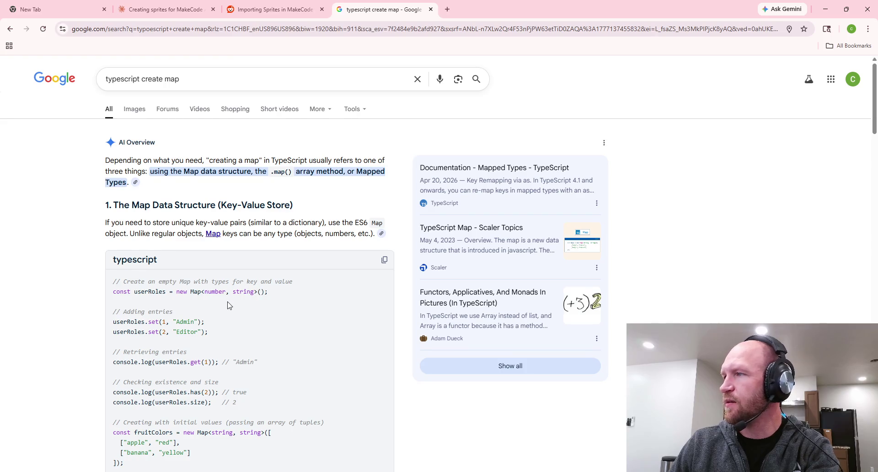
scroll(229, 303, "down", 3)
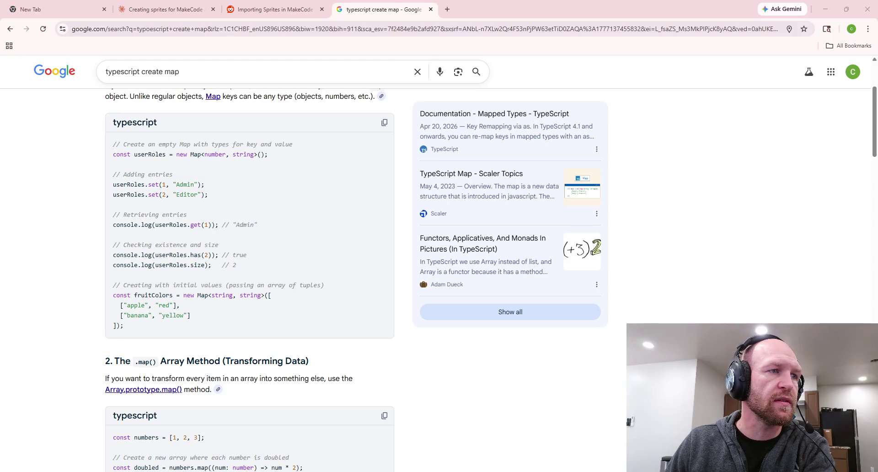
Delete the ': Map<number, FoodState>' type annotation from allFood on line 34.
key("alt+Tab")
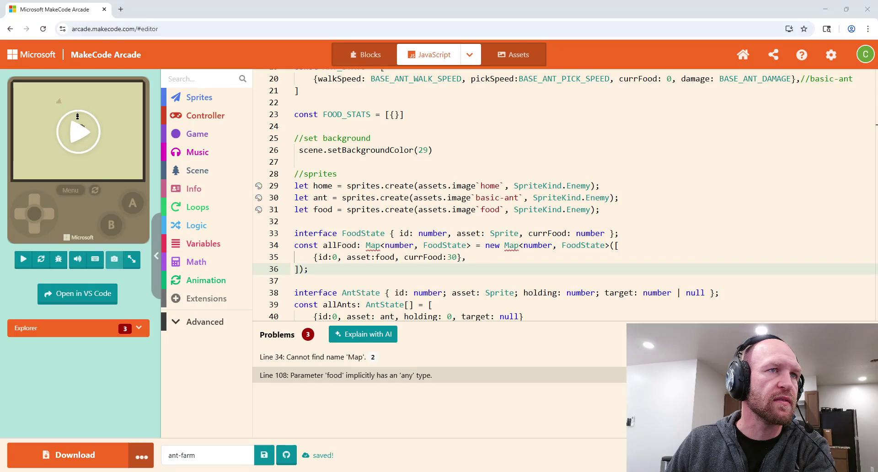
key("Up")
key("Up")
key("Up")
key("Down")
key("Down")
key("Down")
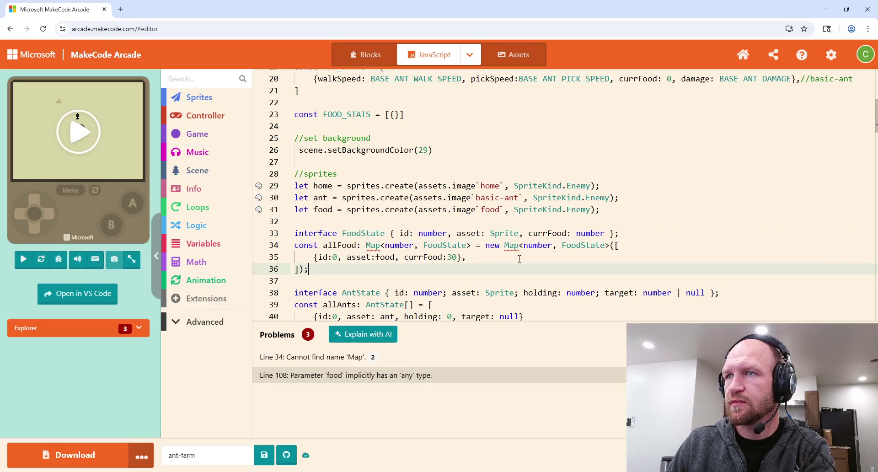
left_click(372, 246)
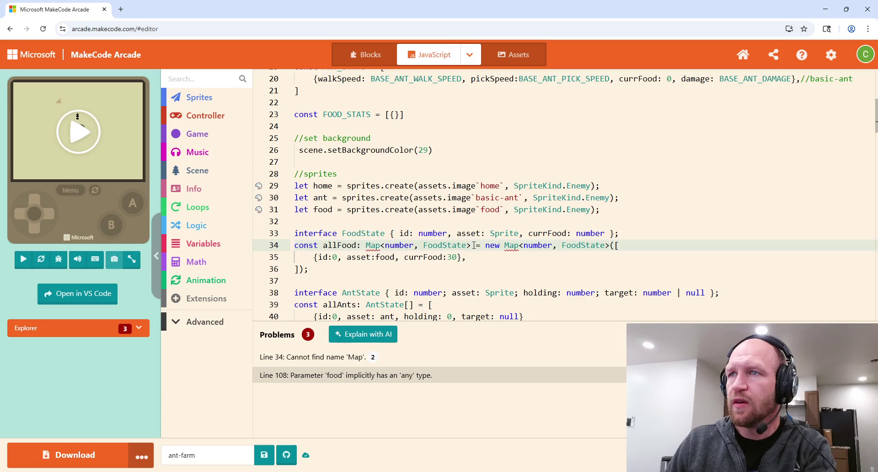
left_click_drag(471, 246, 358, 246)
key("BackSpace")
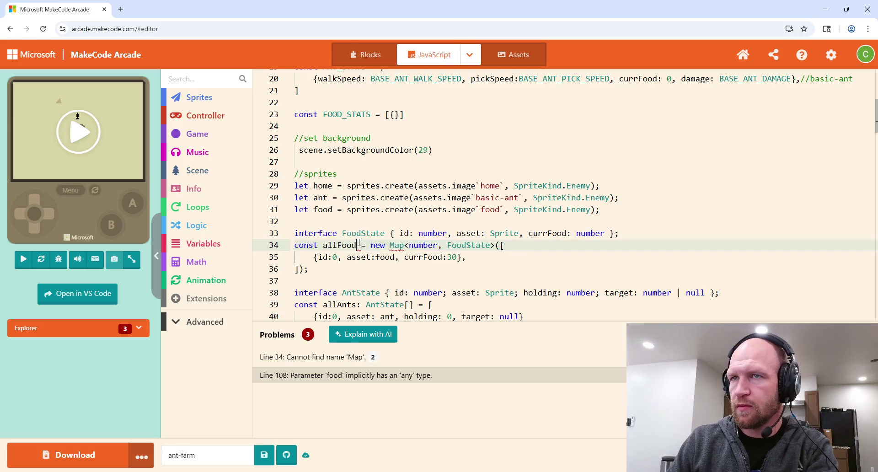
mouse_move(396, 245)
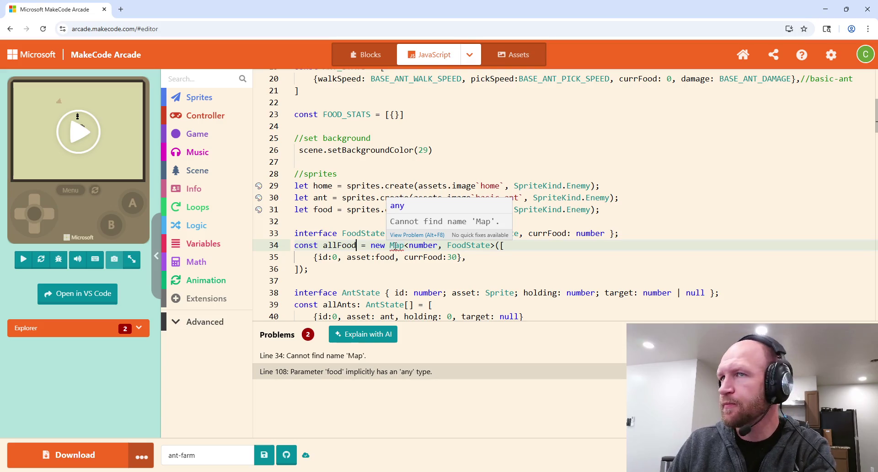
Remove id:0 from the food entry on line 35.
scroll(421, 272, "down", 1)
scroll(421, 272, "down", 2)
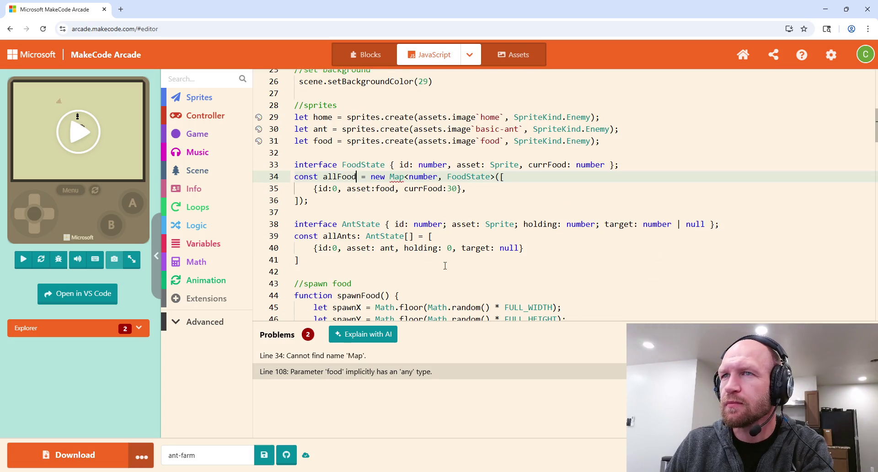
scroll(383, 246, "up", 2)
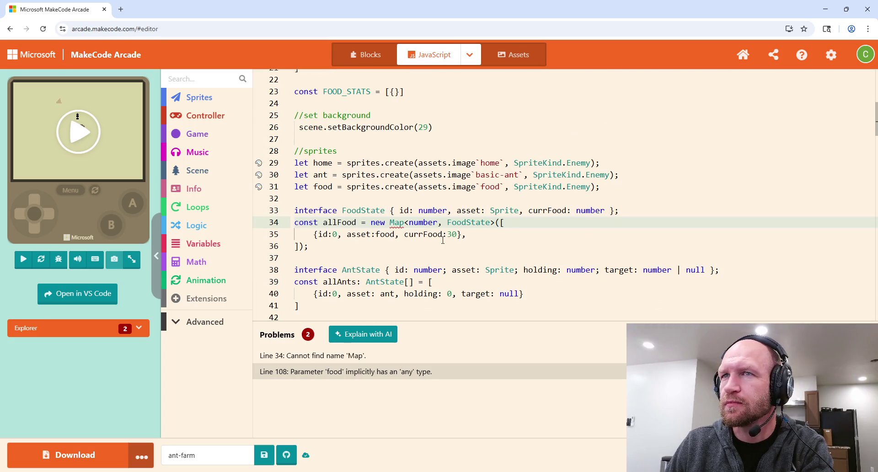
left_click(513, 223)
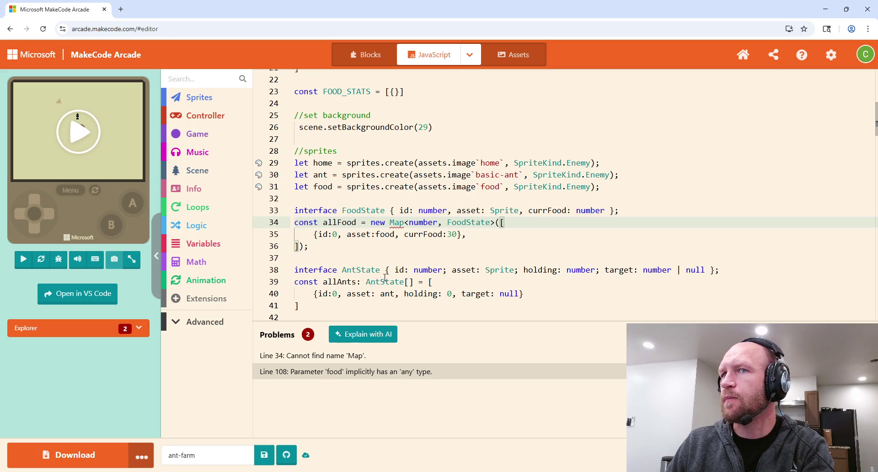
left_click(344, 234)
key("BackSpace")
key("BackSpace")
key("BackSpace")
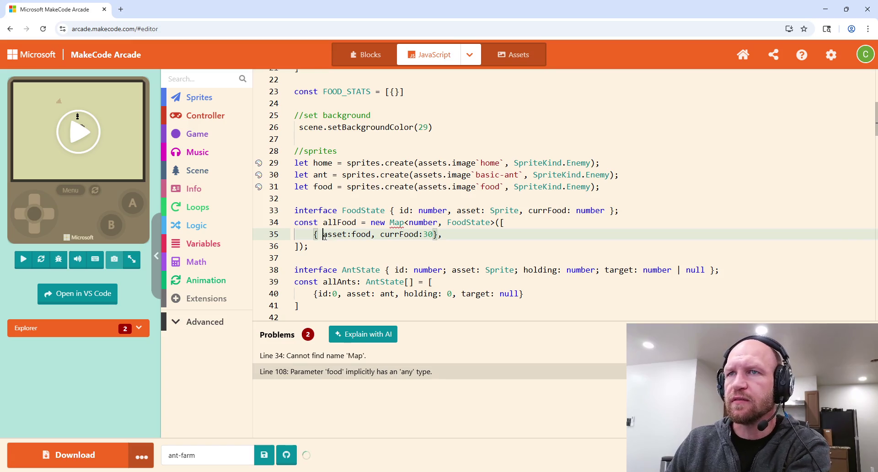
key("Delete")
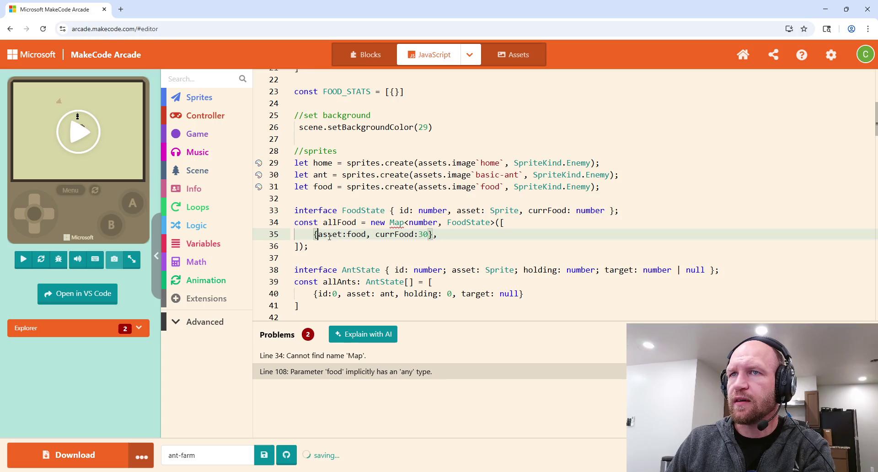
left_click(433, 235)
key("Delete")
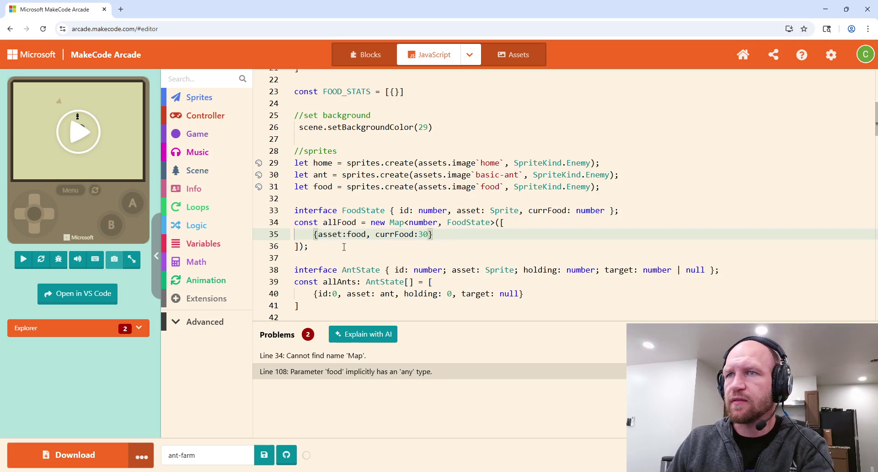
left_click(313, 236)
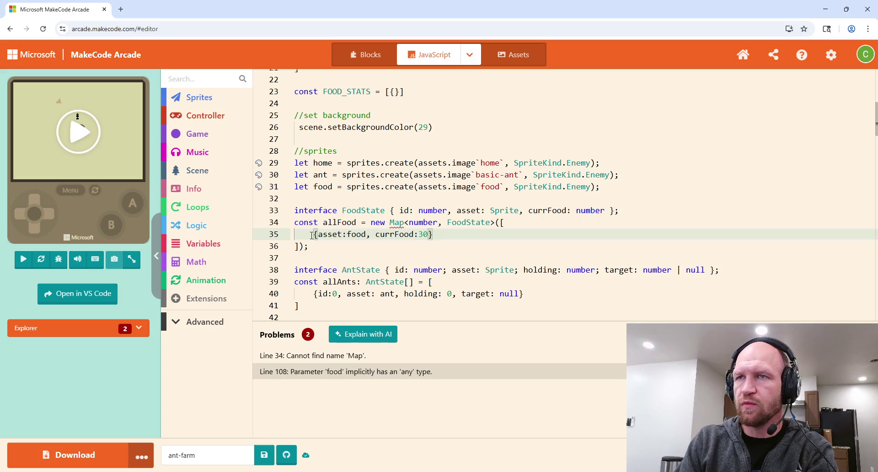
type("0,")
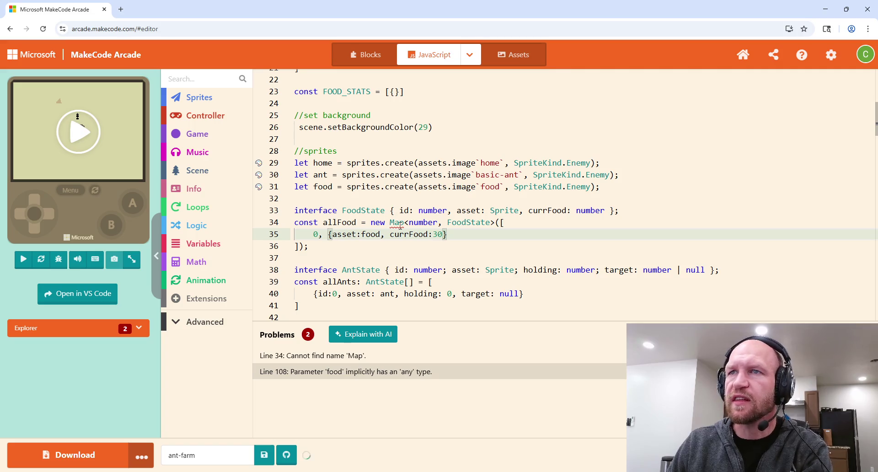
mouse_move(401, 225)
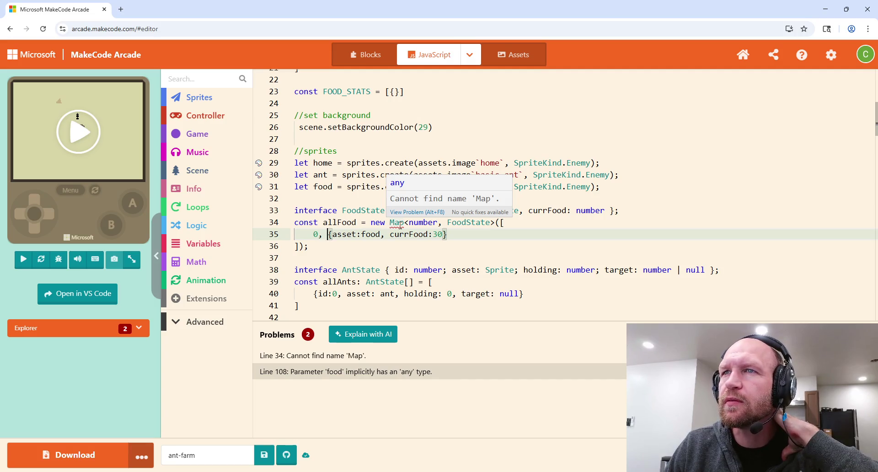
left_click(400, 224)
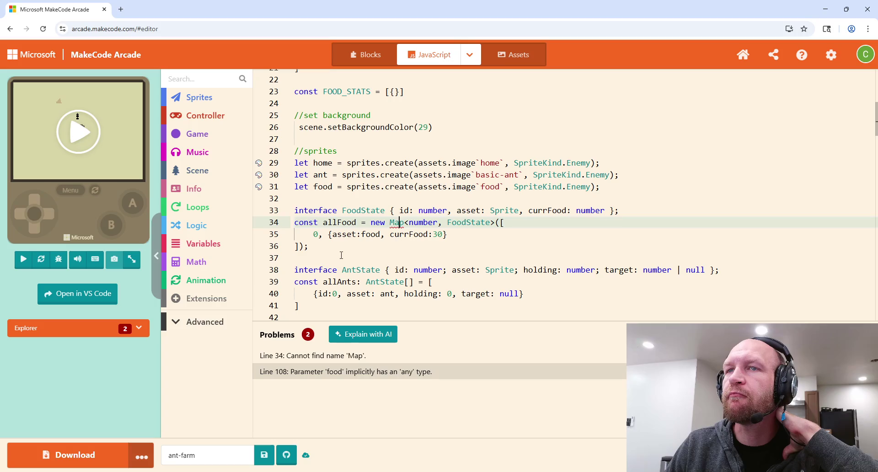
left_click(449, 234)
Wrap the allFood Map's bracketed initial entry in an extra '[' pair.
scroll(450, 231, "down", 1)
scroll(453, 229, "up", 1)
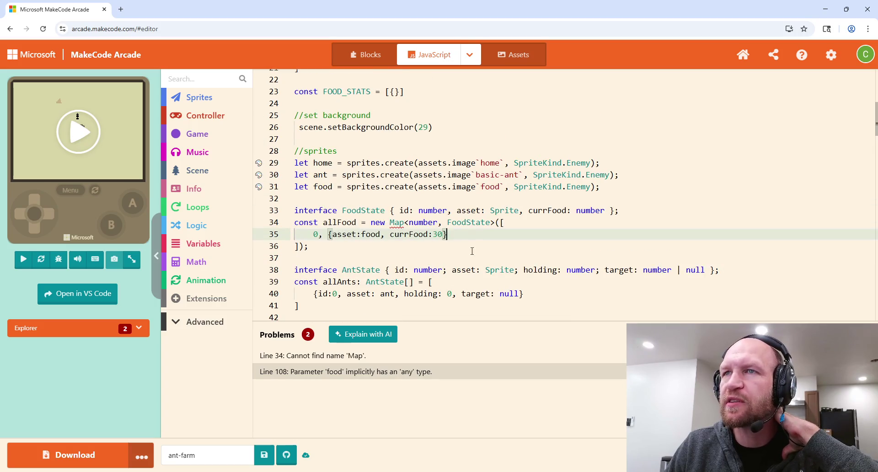
mouse_move(391, 223)
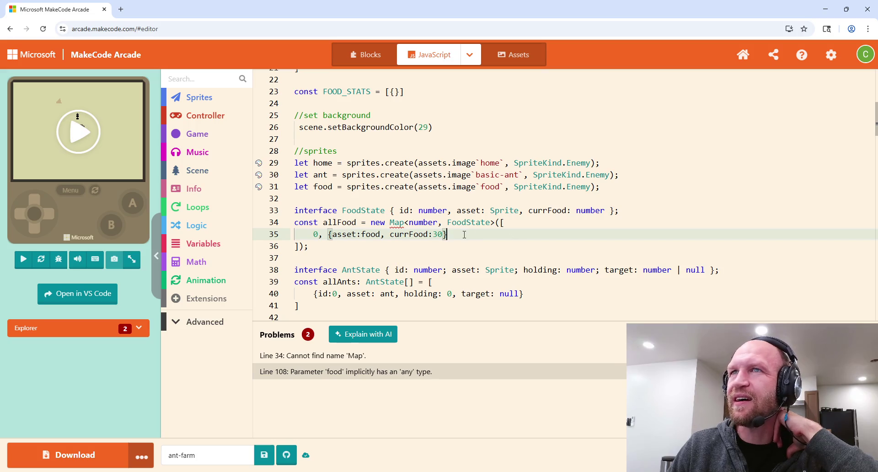
scroll(405, 244, "down", 2)
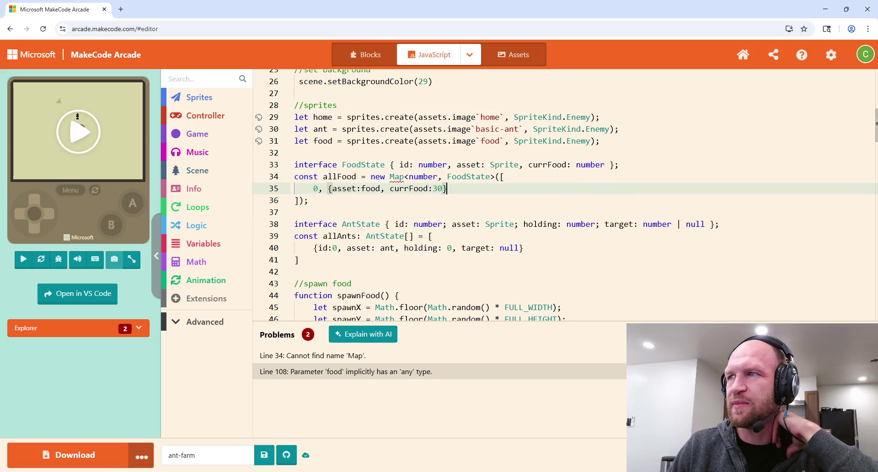
scroll(504, 229, "up", 2)
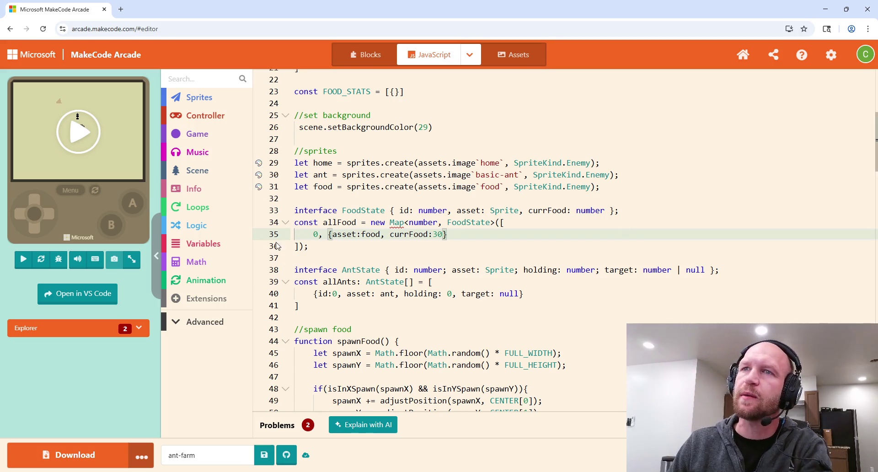
left_click(300, 247)
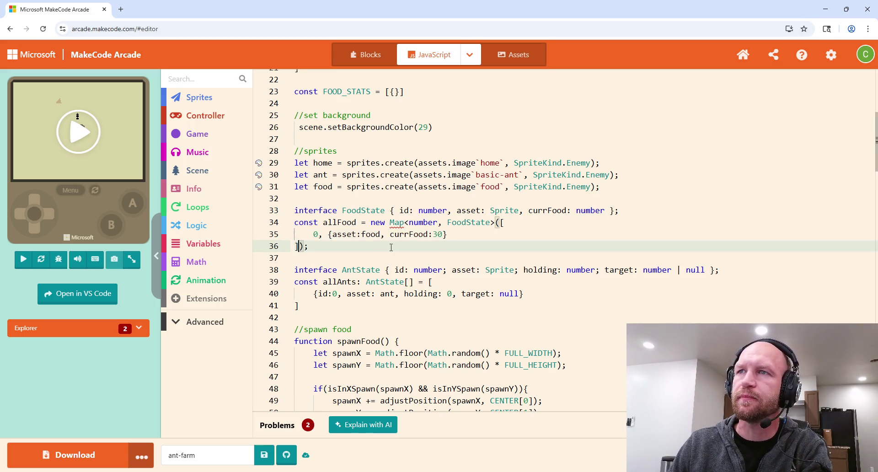
left_click(457, 222, "shift")
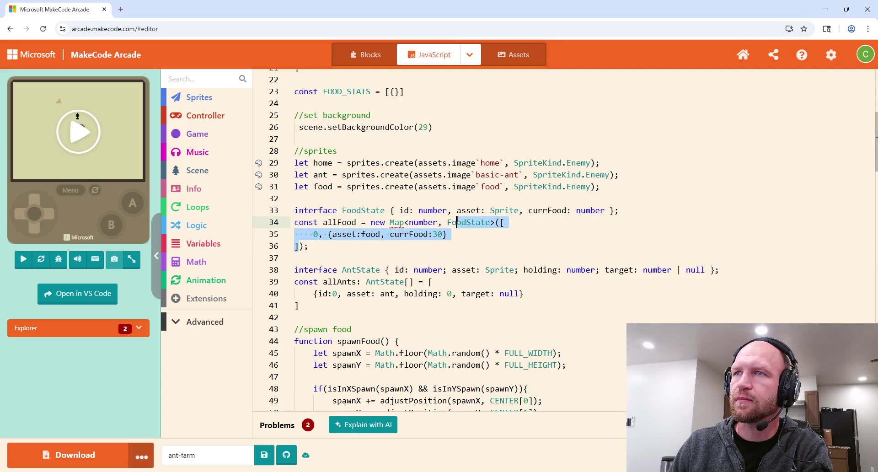
left_click_drag(457, 222, 499, 223)
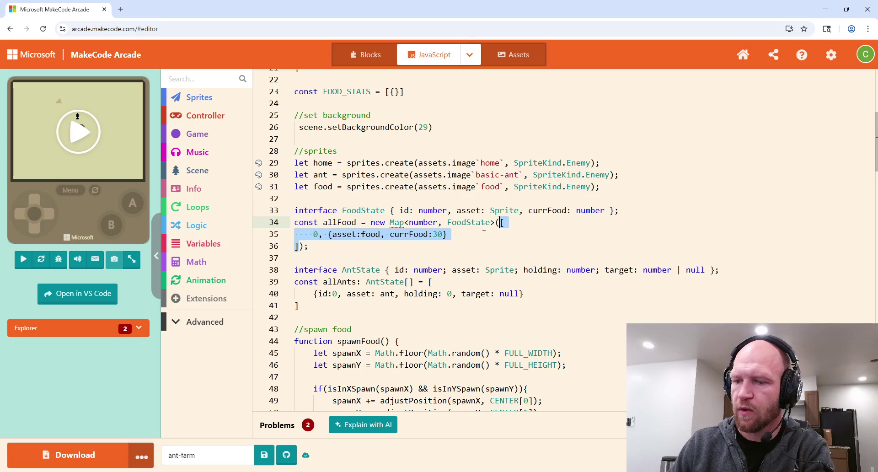
type("[")
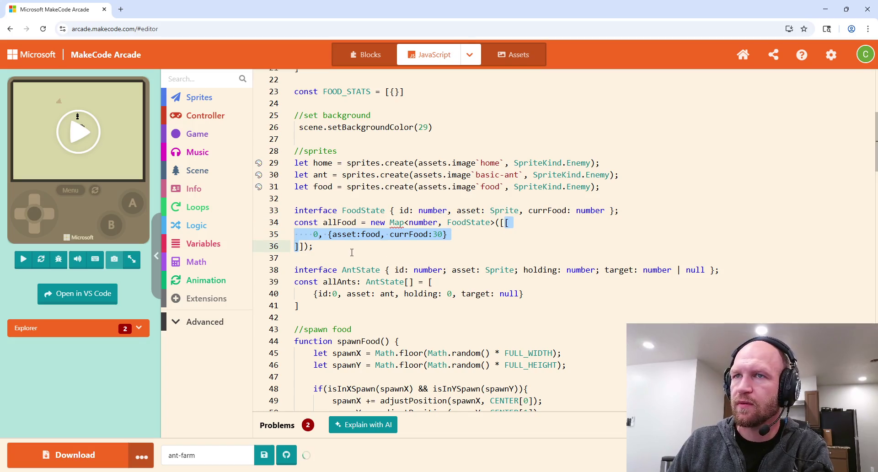
left_click(392, 255)
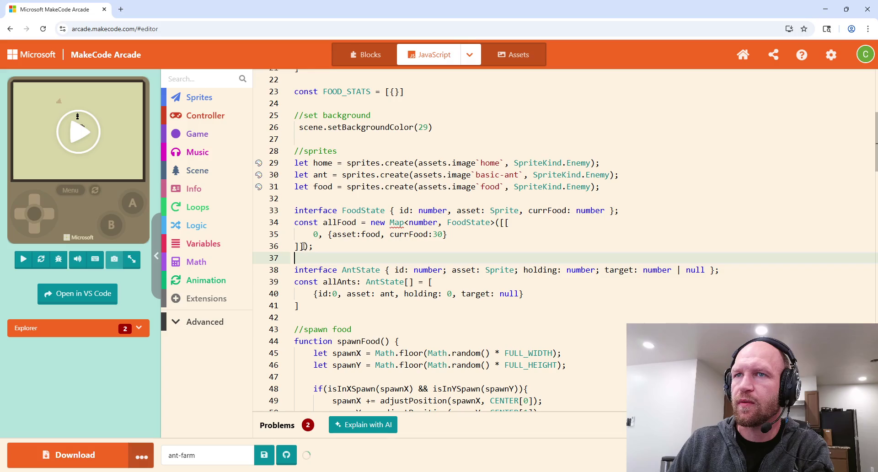
key("Up")
Add a comma after the inner ] on line 36 and expand the Problems list.
type(",")
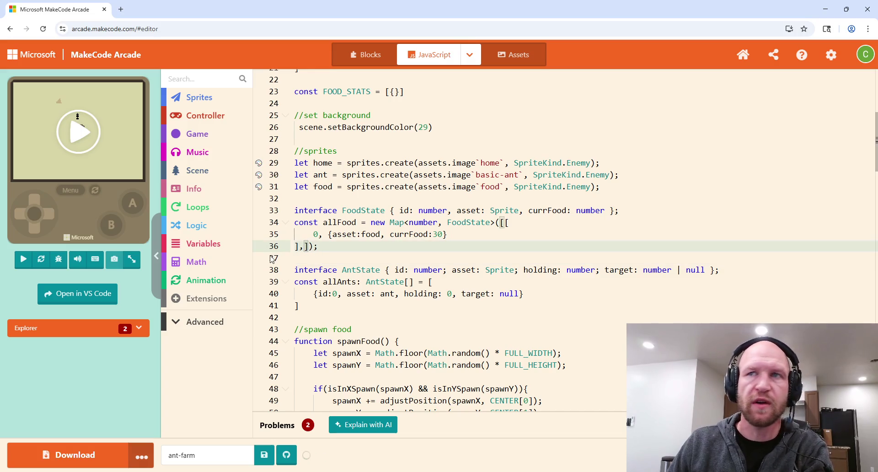
left_click(386, 250)
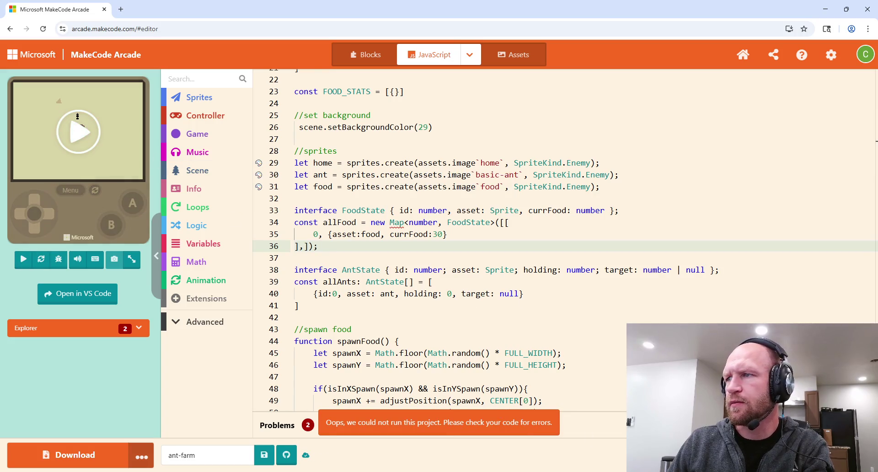
left_click(277, 425)
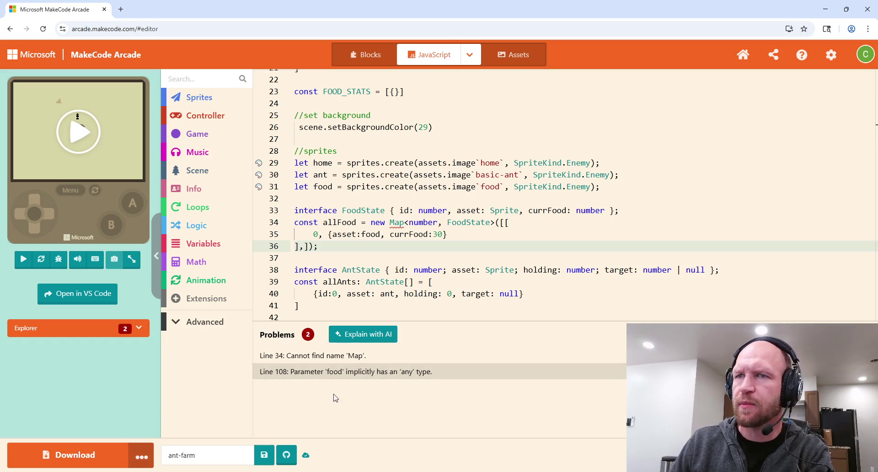
Inspect the untyped food parameter on line 108.
scroll(375, 215, "down", 15)
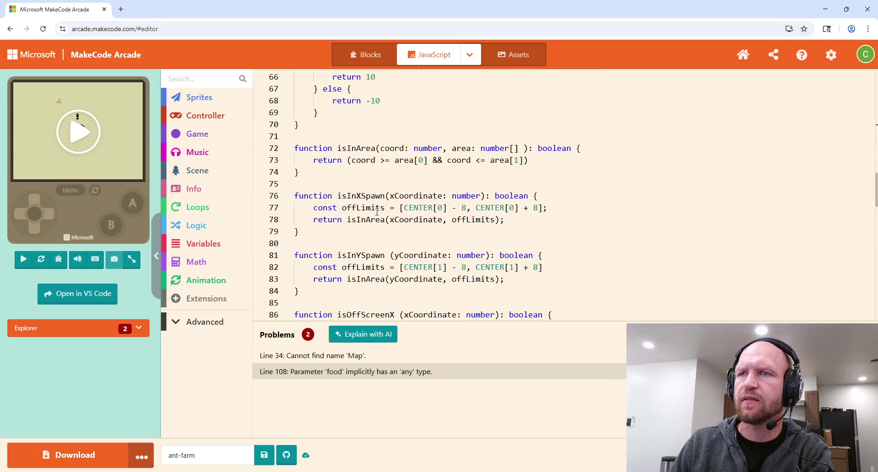
scroll(375, 215, "down", 8)
scroll(320, 214, "up", 3)
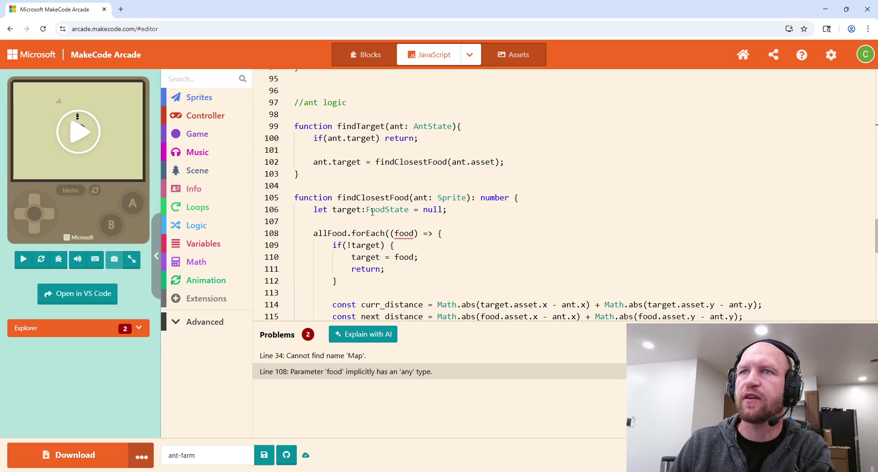
left_click(413, 234)
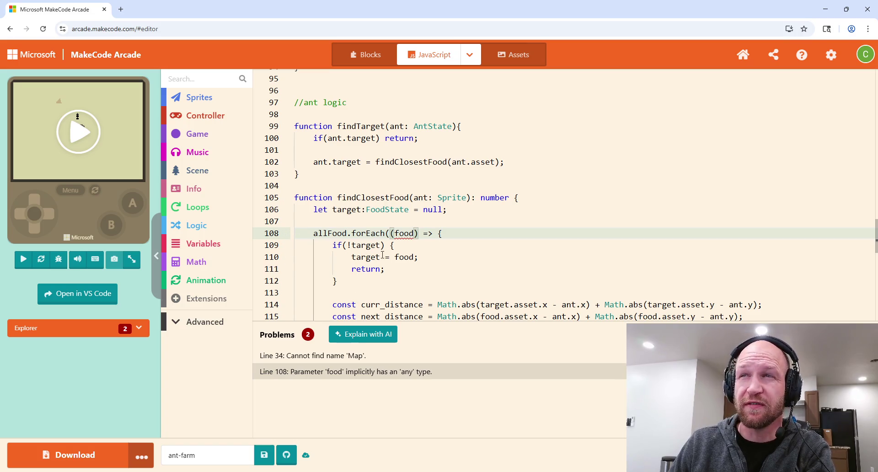
scroll(348, 257, "down", 1)
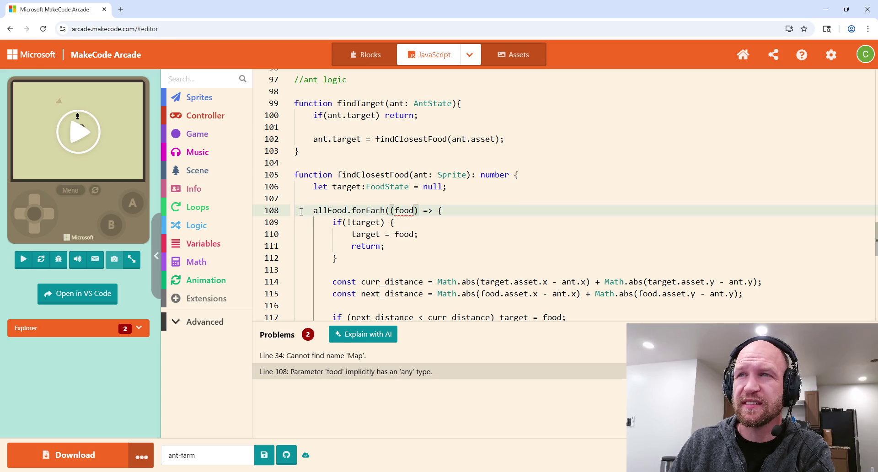
scroll(343, 249, "up", 10)
scroll(419, 260, "up", 8)
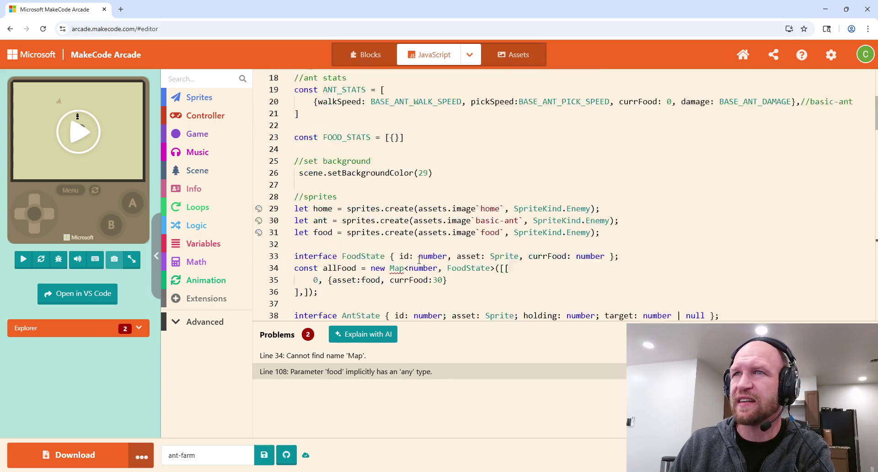
scroll(448, 218, "down", 3)
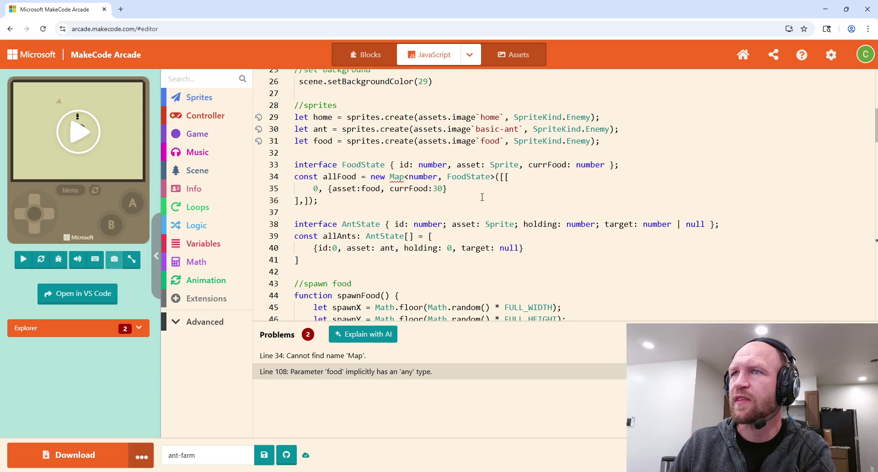
Return to the allFood Map declaration and its food entry on lines 34–35.
left_click(523, 175)
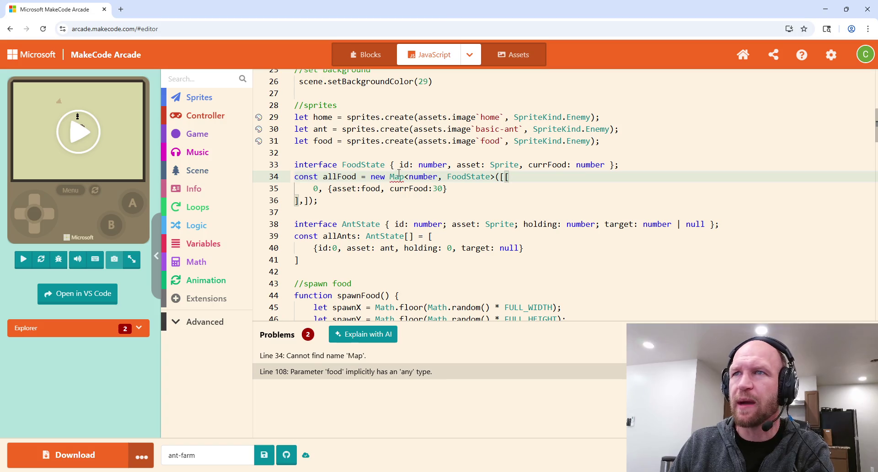
mouse_move(397, 177)
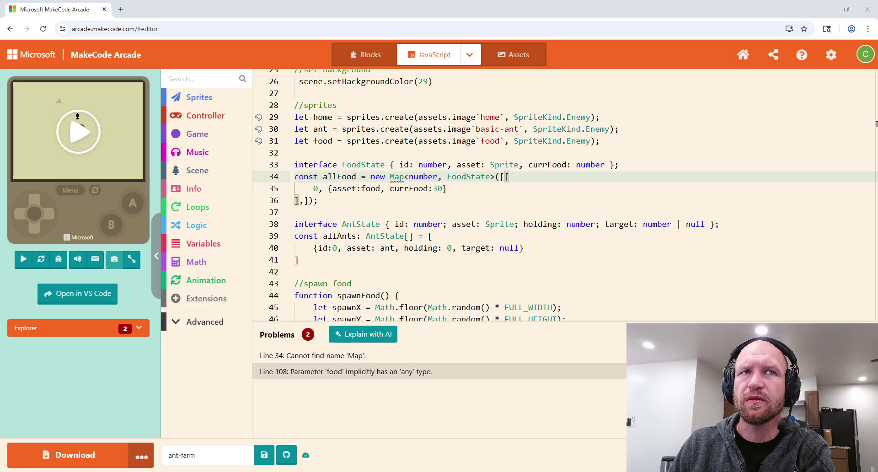
key("Down")
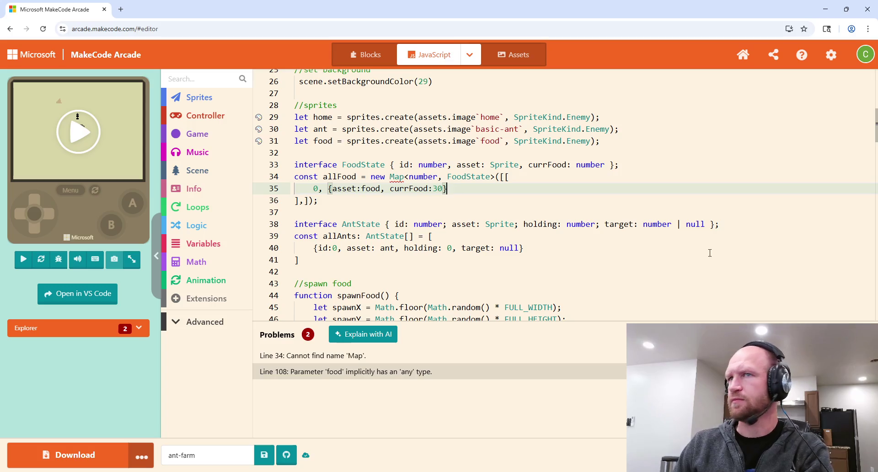
scroll(479, 231, "up", 6)
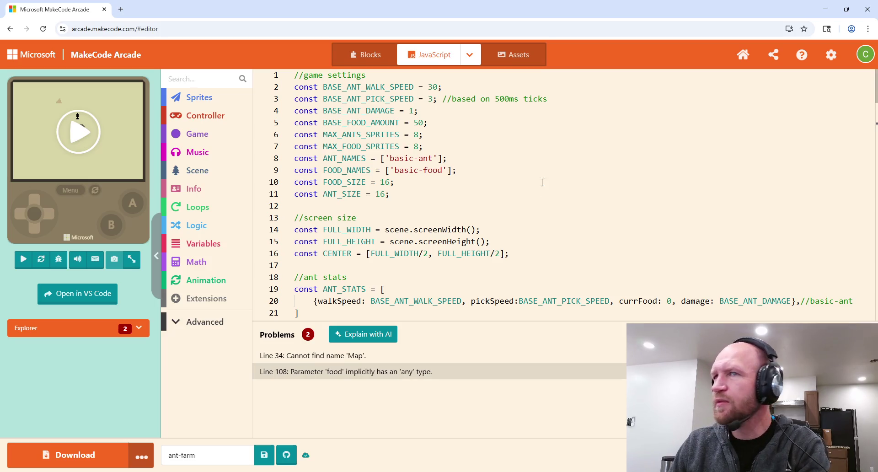
scroll(448, 188, "down", 10)
scroll(447, 188, "down", 5)
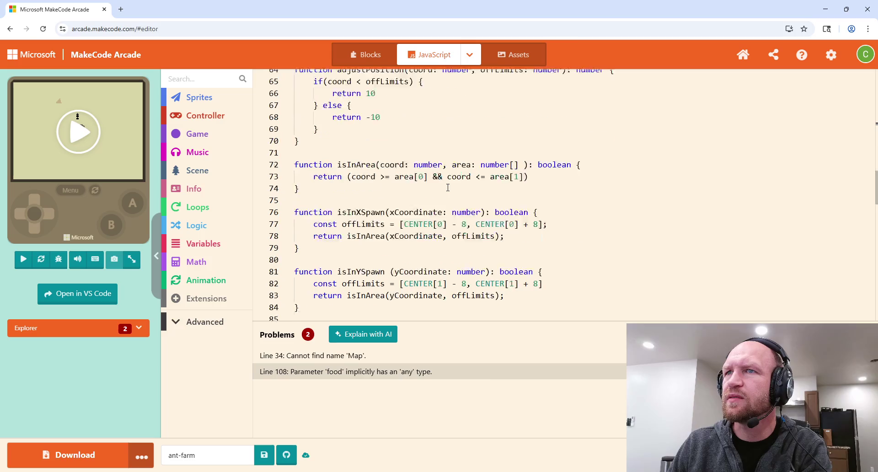
scroll(458, 193, "up", 9)
scroll(462, 188, "up", 1)
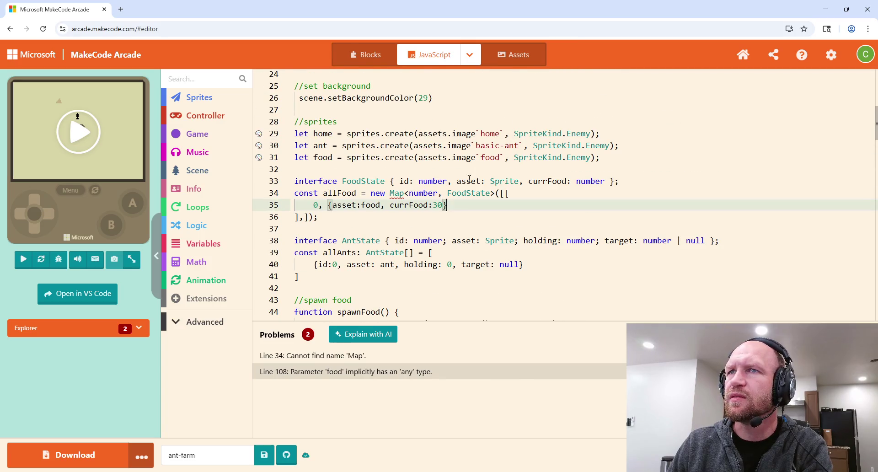
Try a 'const test = new Map<string,string>();' line under FoodState, then delete it.
left_click(639, 182)
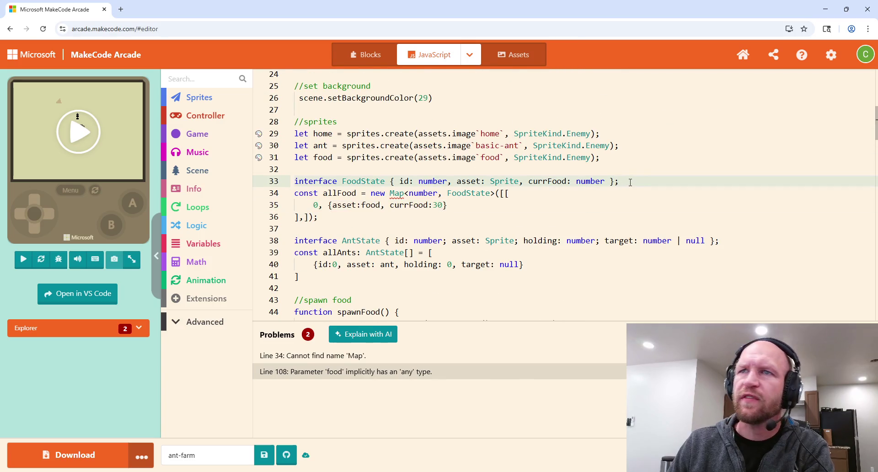
key("Return")
type("const")
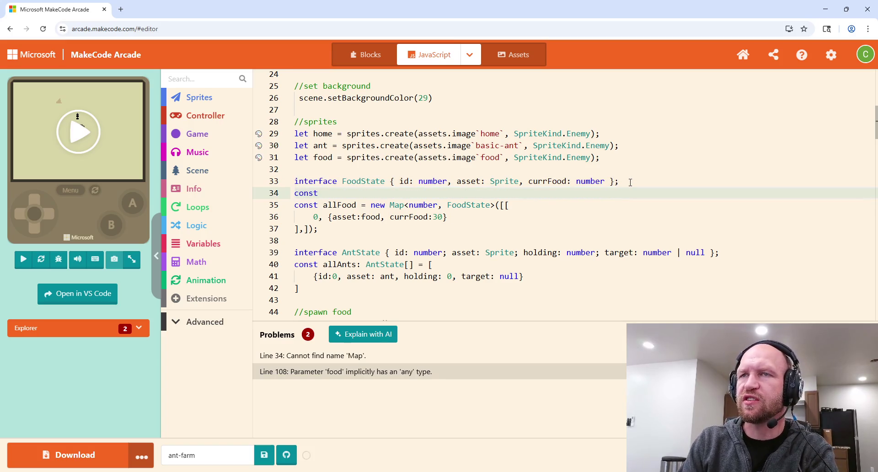
type(" test = new M")
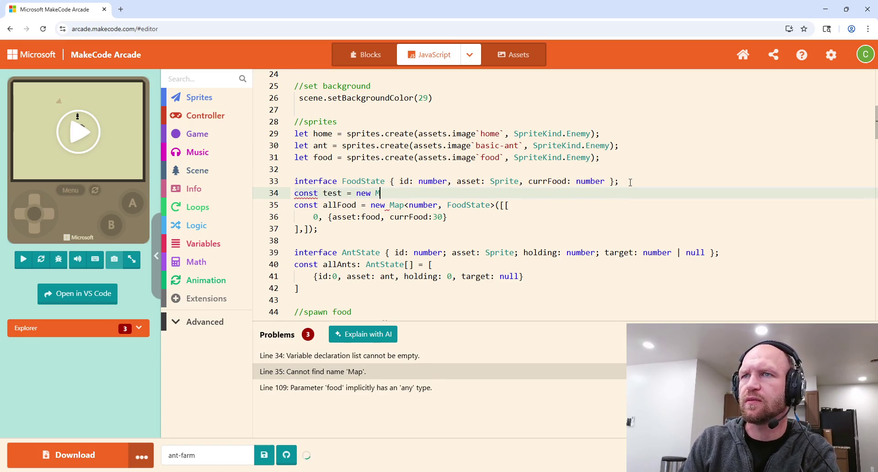
type("ap<str")
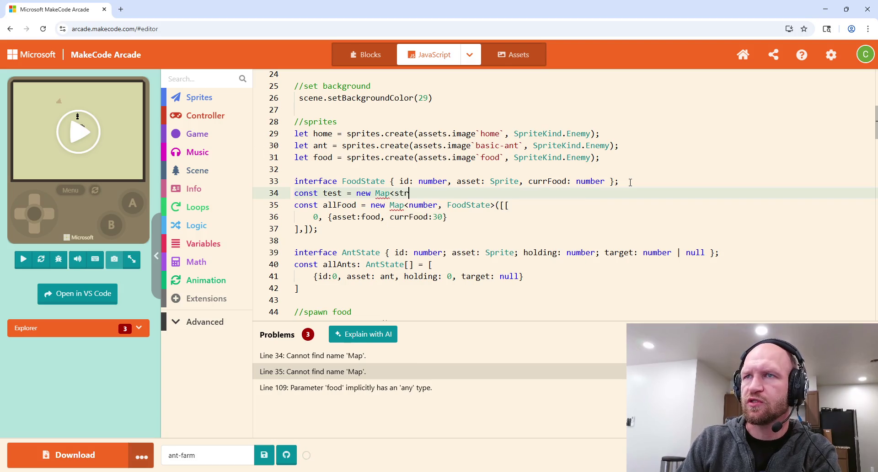
type("ing,strin")
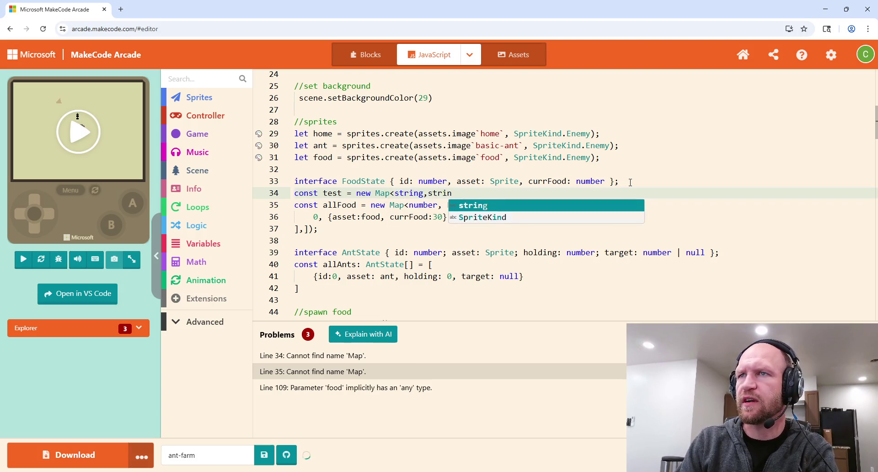
type("g>();")
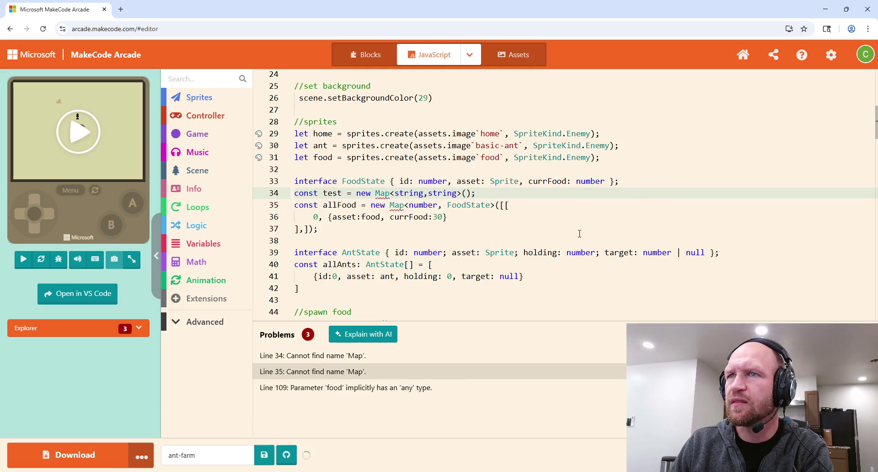
mouse_move(385, 192)
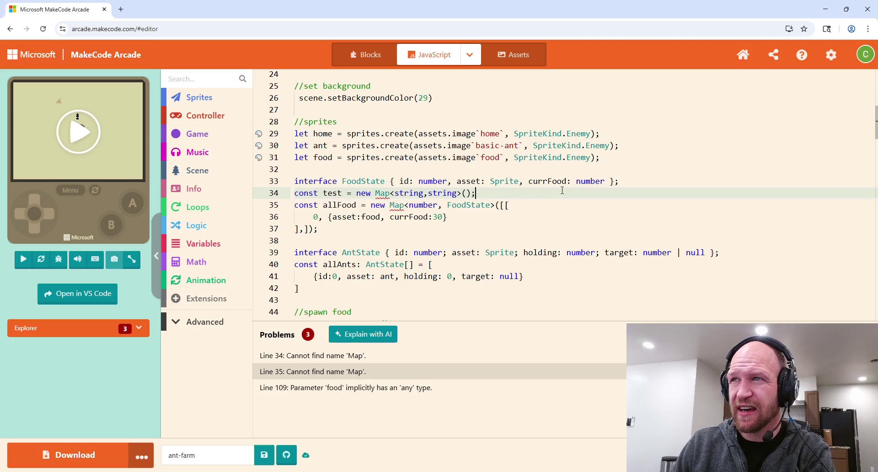
left_click(632, 181, "shift")
key("BackSpace")
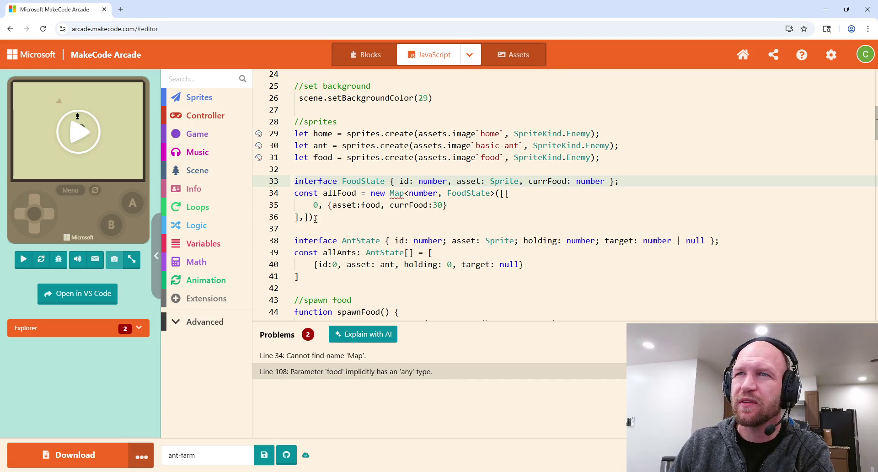
Type allFood as {id: number, state: FoodState}, correcting foodState to FoodState.
left_click(311, 217)
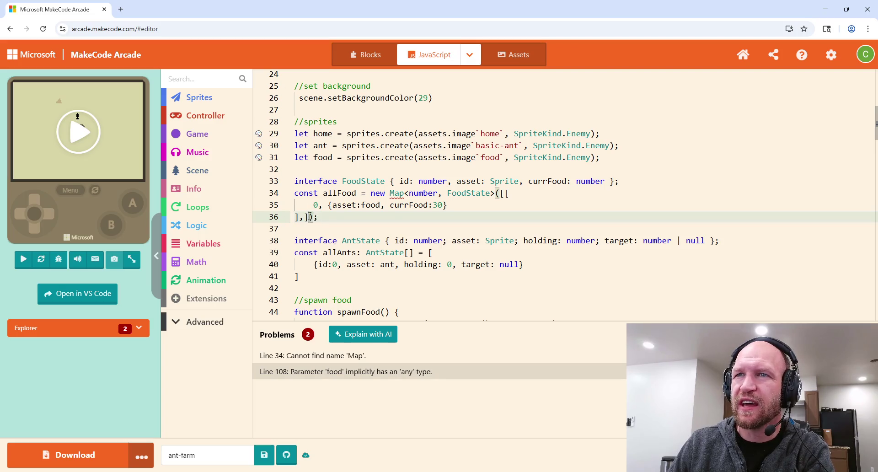
mouse_move(308, 217)
left_mouse_down()
mouse_move(295, 205)
mouse_move(390, 193)
mouse_move(376, 195)
left_mouse_up()
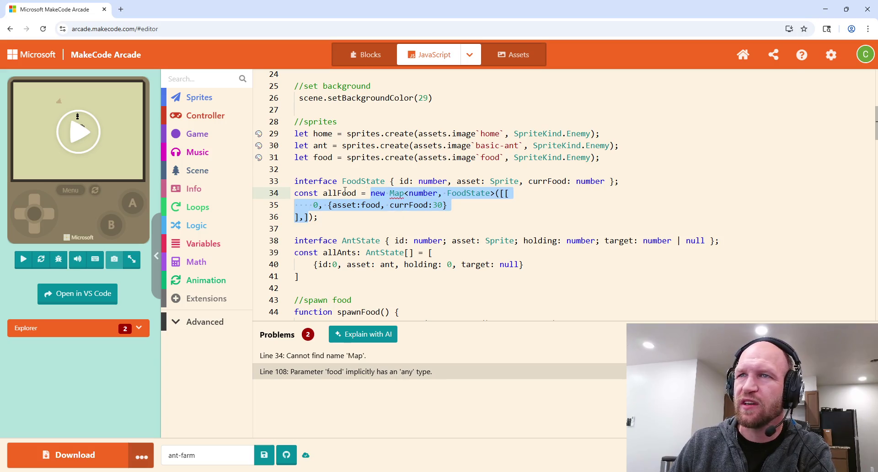
left_click(362, 193)
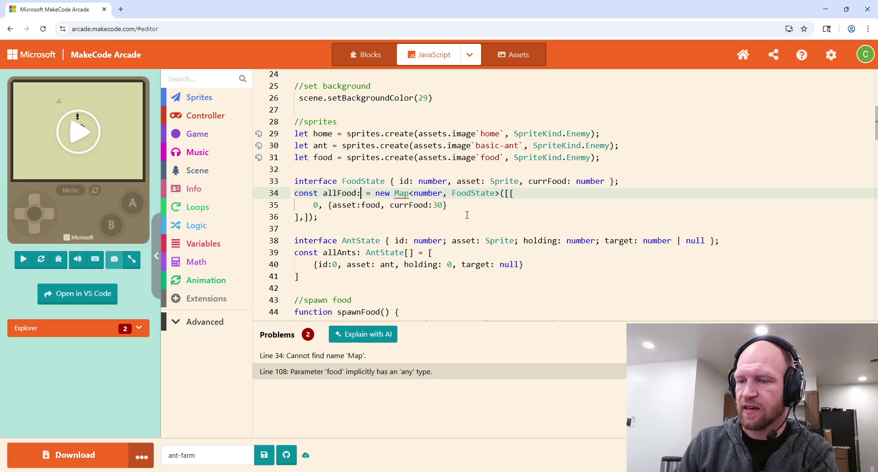
type(": {")
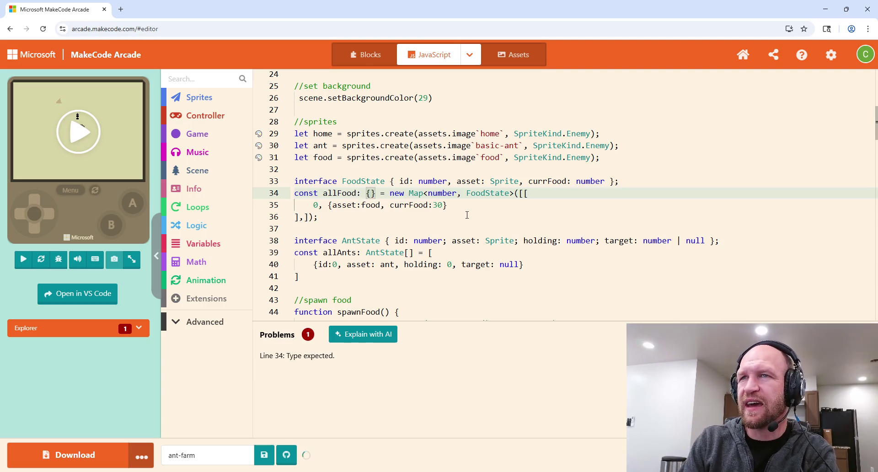
type("id: number, ")
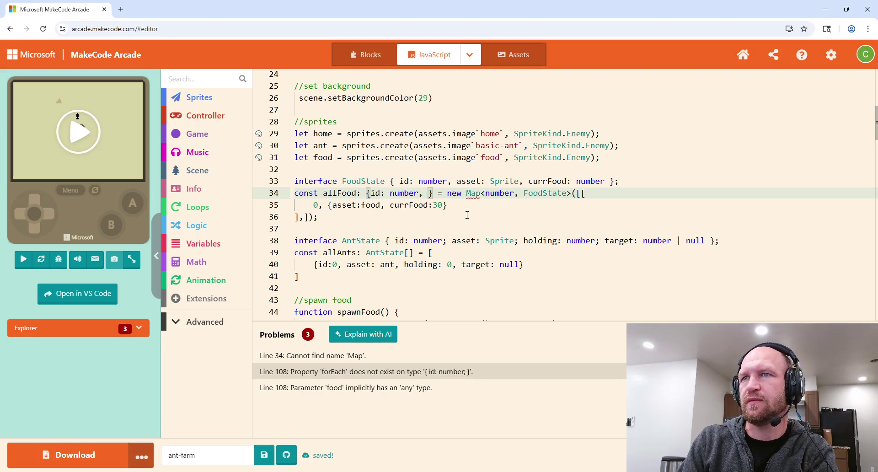
type("state")
type(": foodState")
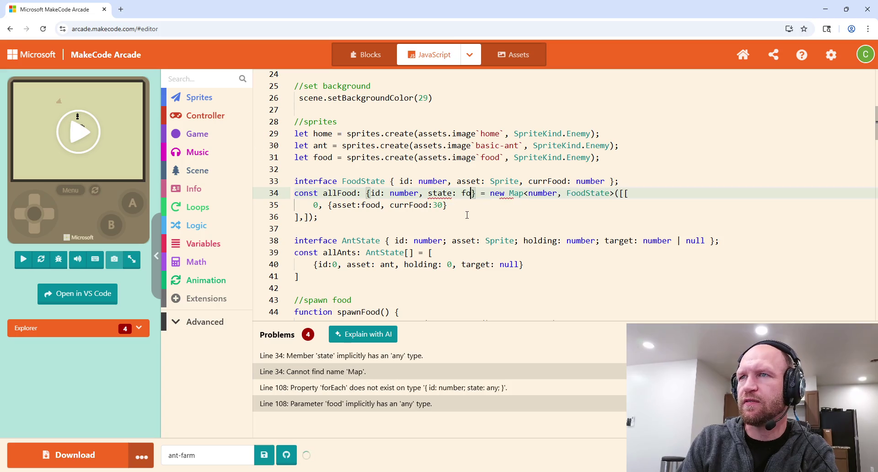
key("BackSpace")
key("BackSpace")
key("BackSpace")
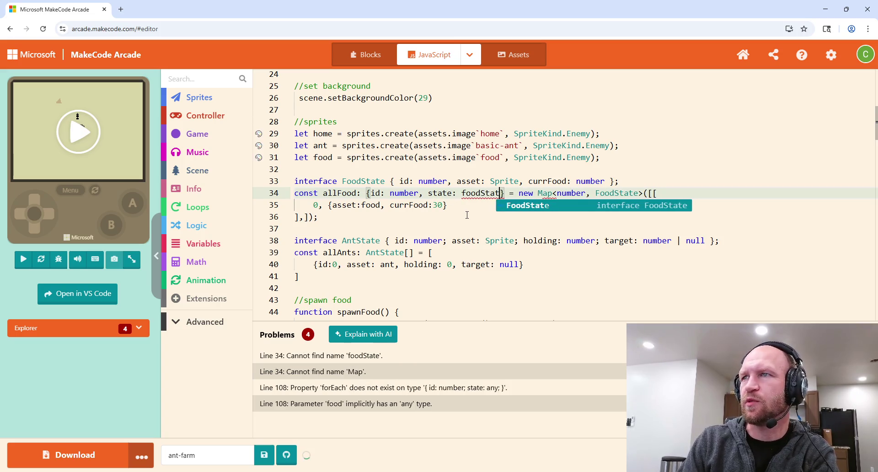
type("FoodState")
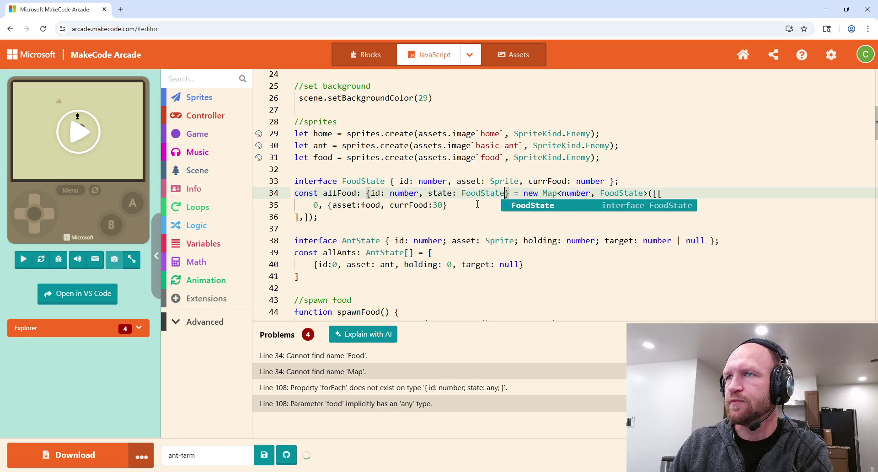
left_click(534, 199)
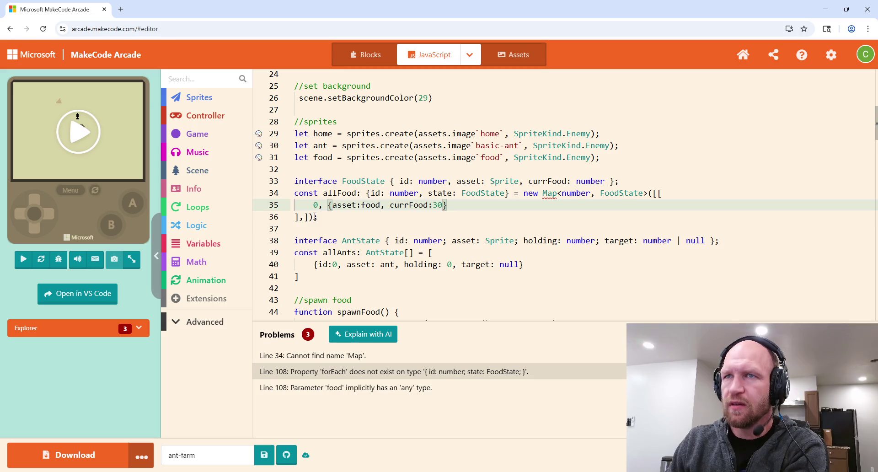
Remove the extra ,] from line 36 so it closes with ]];.
left_click(307, 218)
left_click_drag(308, 218, 302, 220)
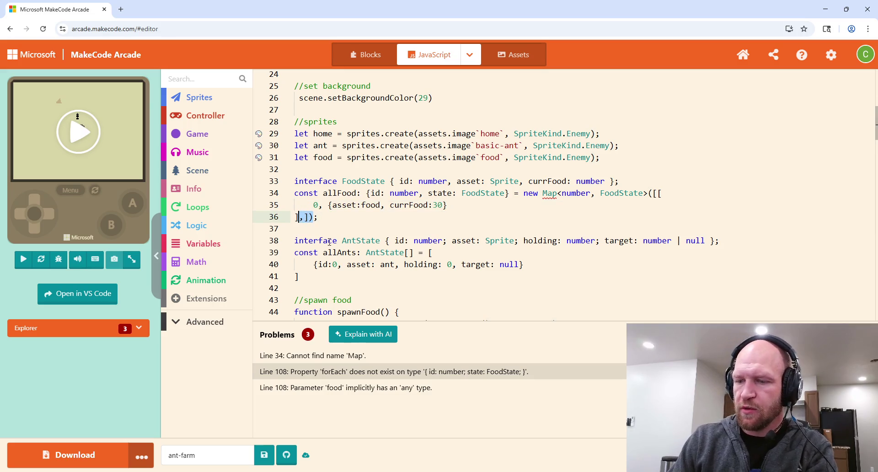
key("BackSpace")
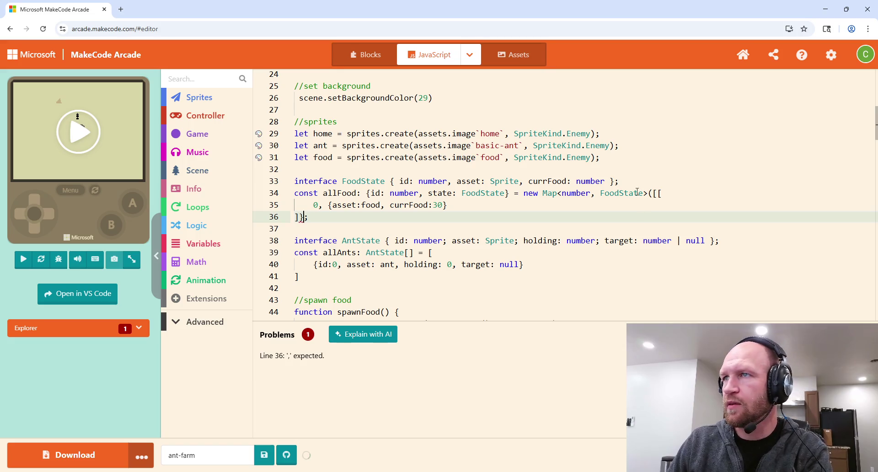
left_click_drag(525, 194, 650, 194)
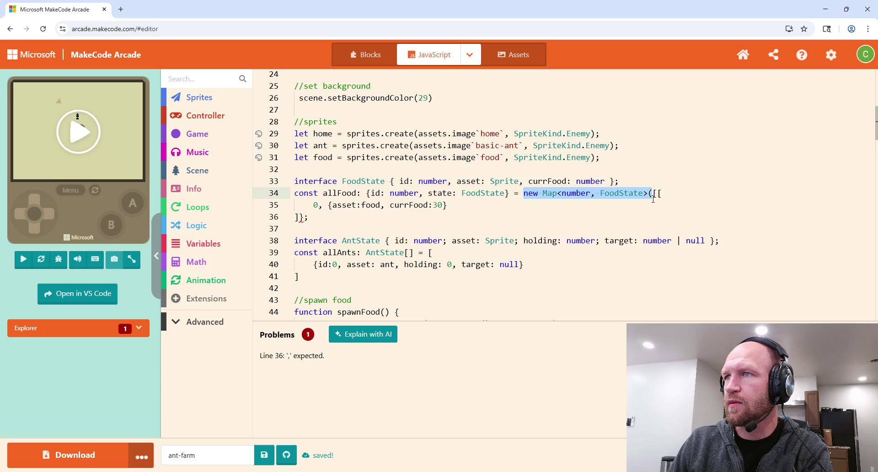
key("BackSpace")
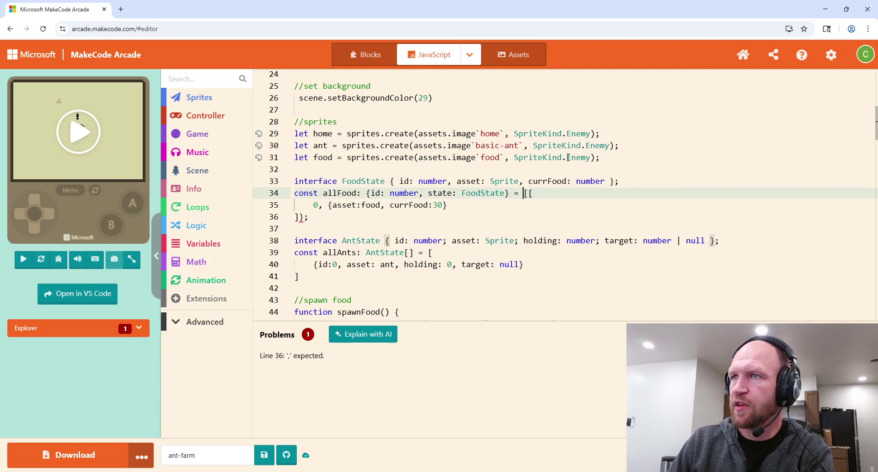
key("Delete")
type("{}")
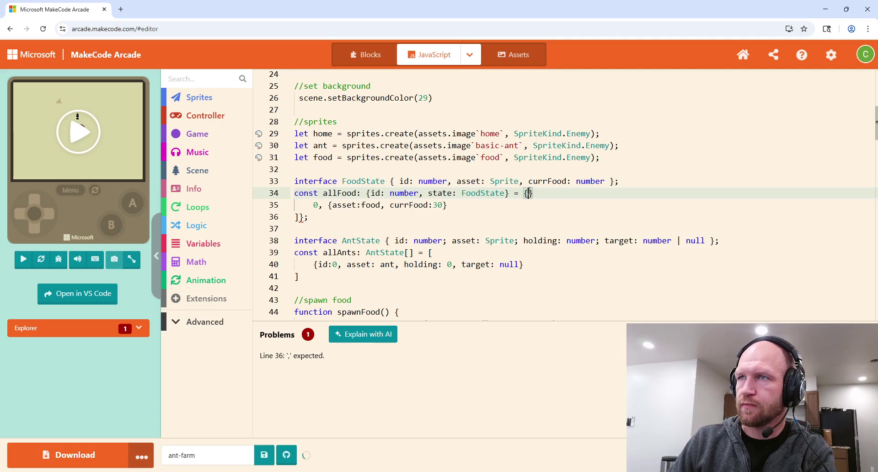
key("BackSpace")
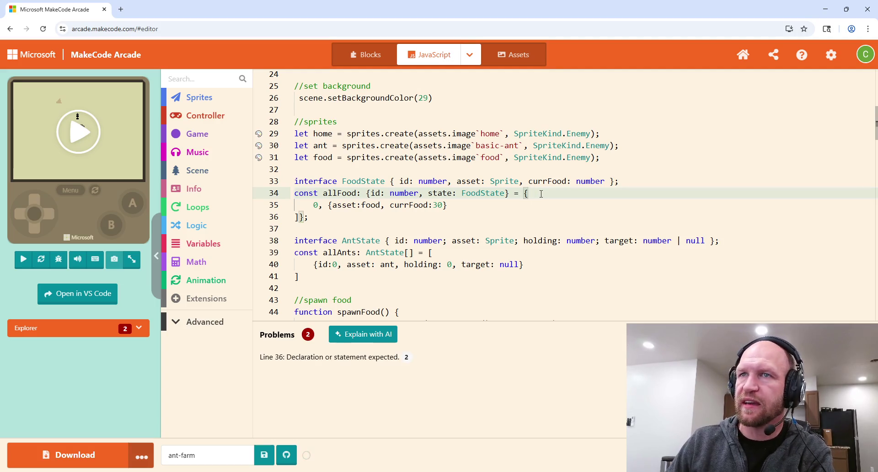
left_click(298, 218)
key("BackSpace")
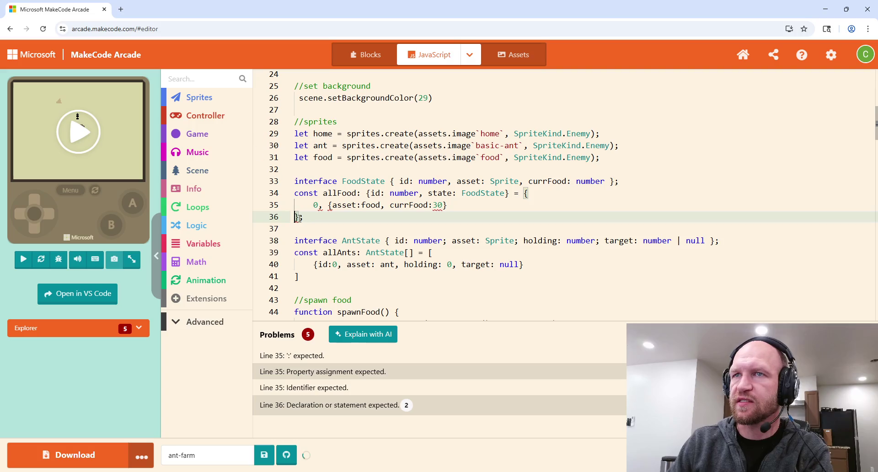
left_click(461, 206)
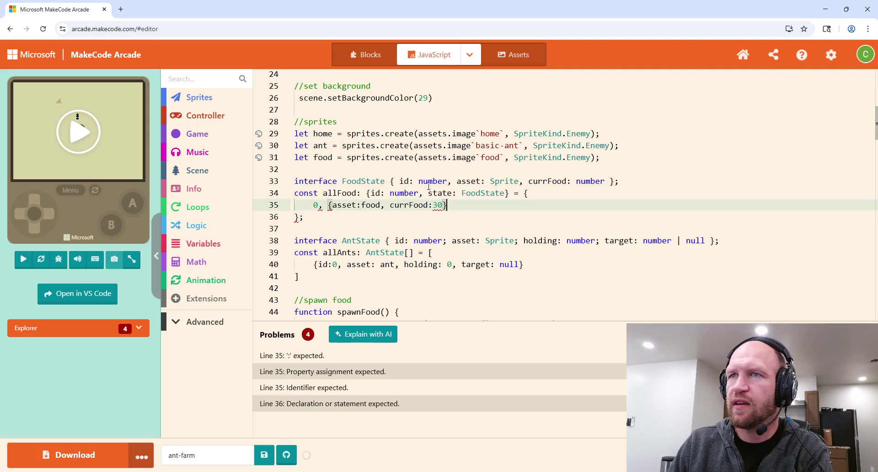
left_click(314, 206)
type("id:")
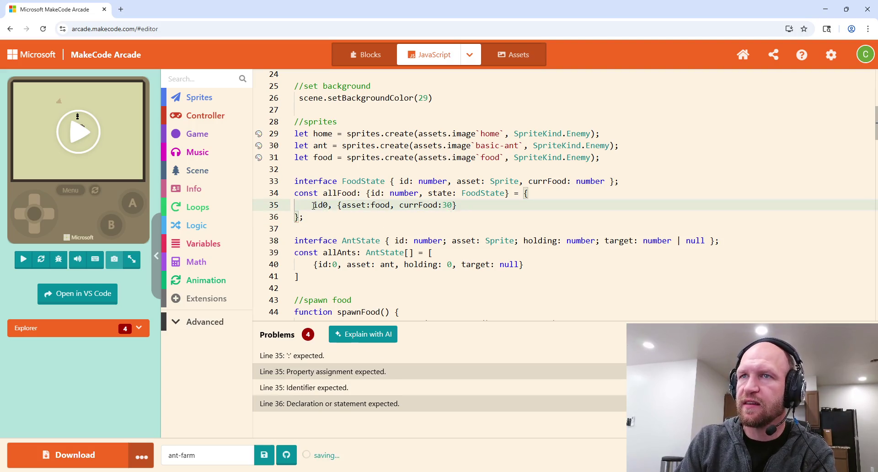
left_click(343, 206)
type("state:")
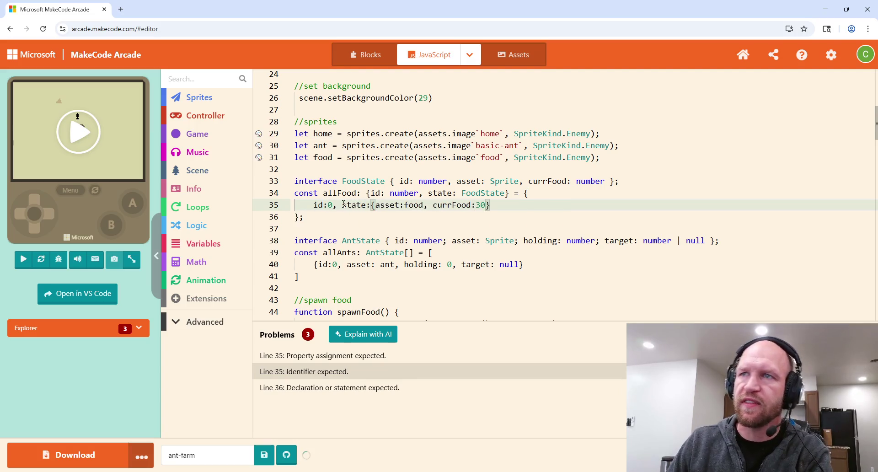
left_click(354, 228)
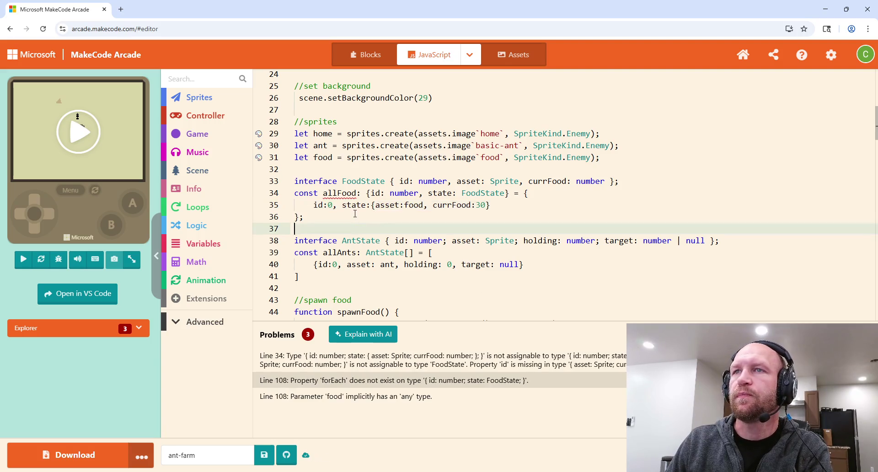
left_click(360, 193)
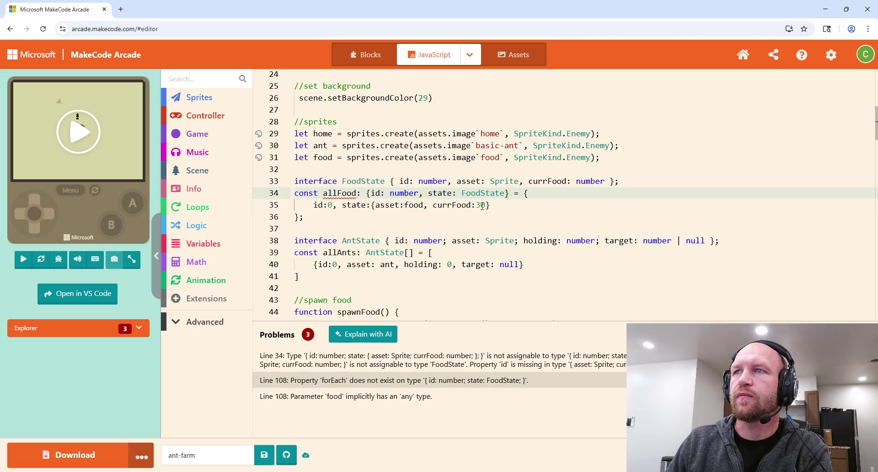
mouse_move(347, 196)
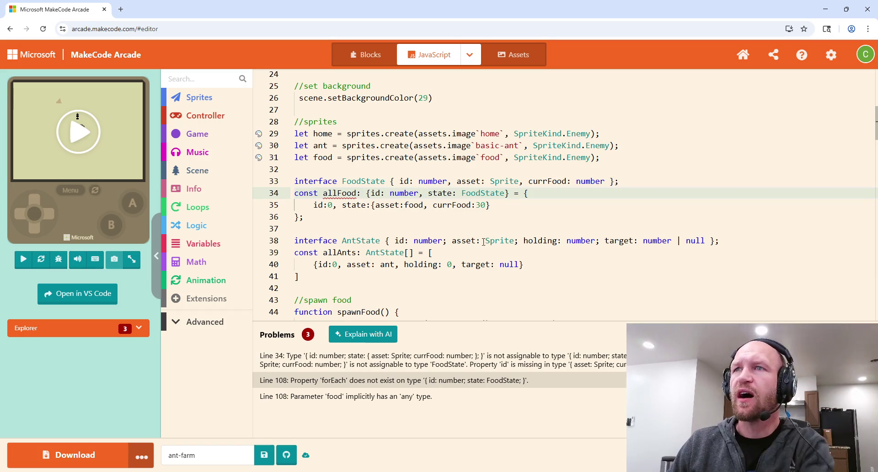
left_click(500, 194)
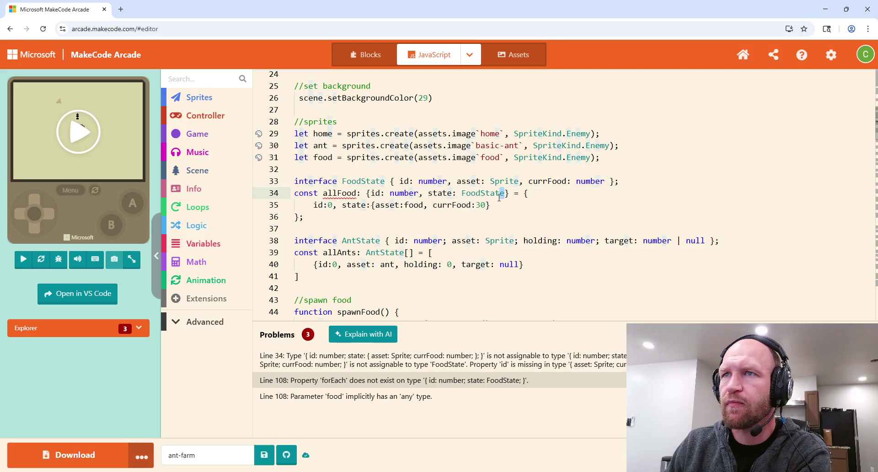
left_click(511, 205)
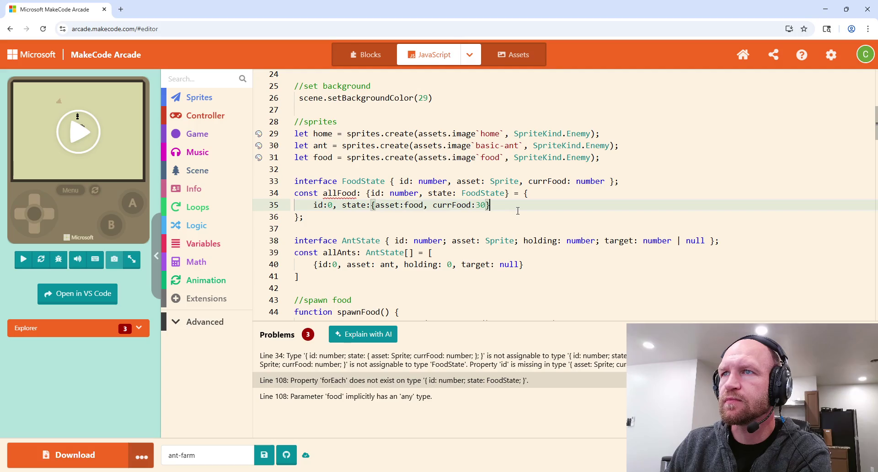
left_click(505, 193)
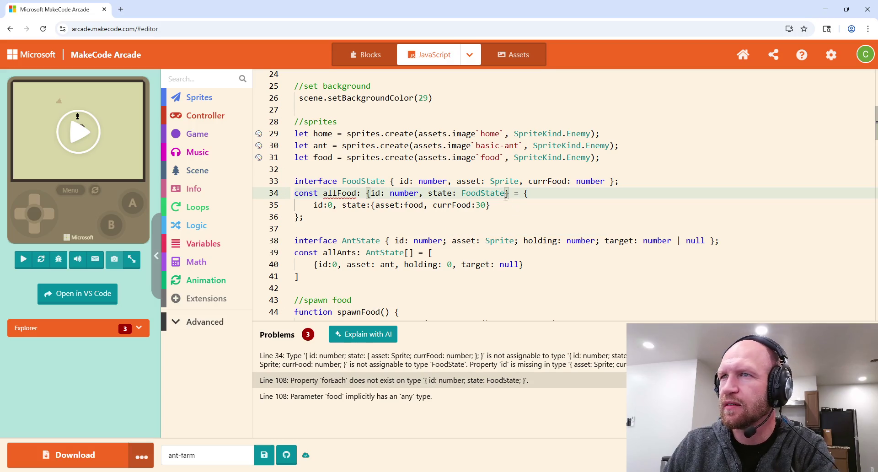
left_click_drag(506, 193, 371, 194)
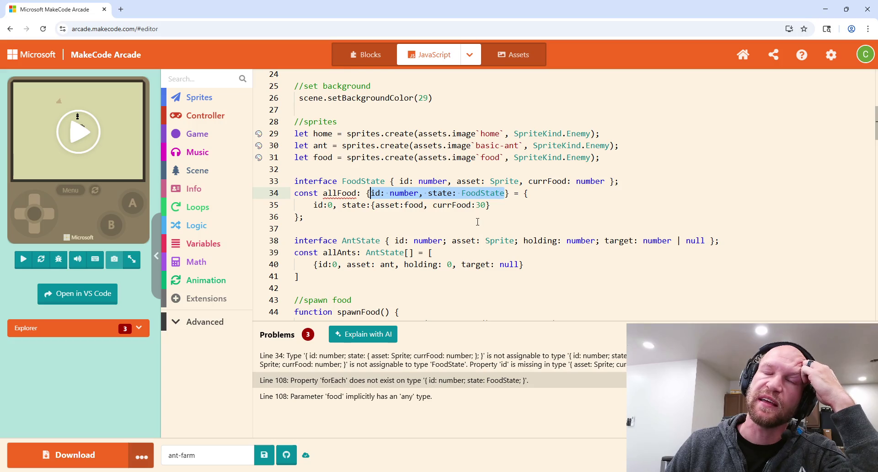
left_click(512, 218)
left_click(509, 205)
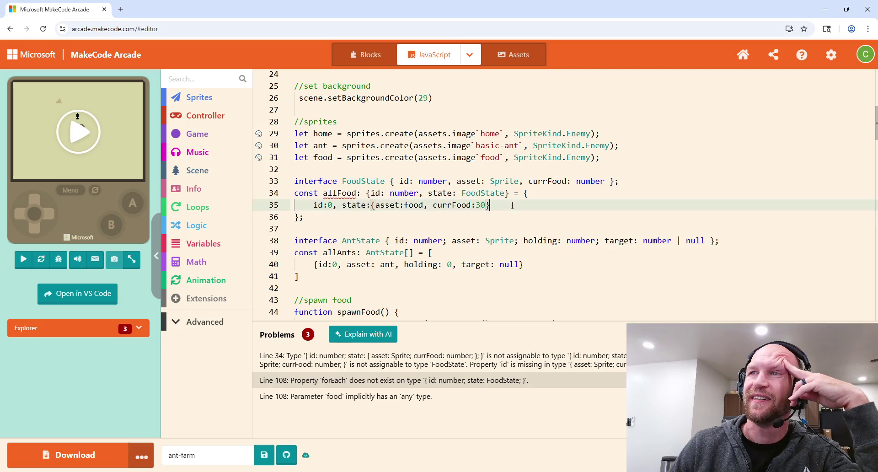
left_click(506, 193)
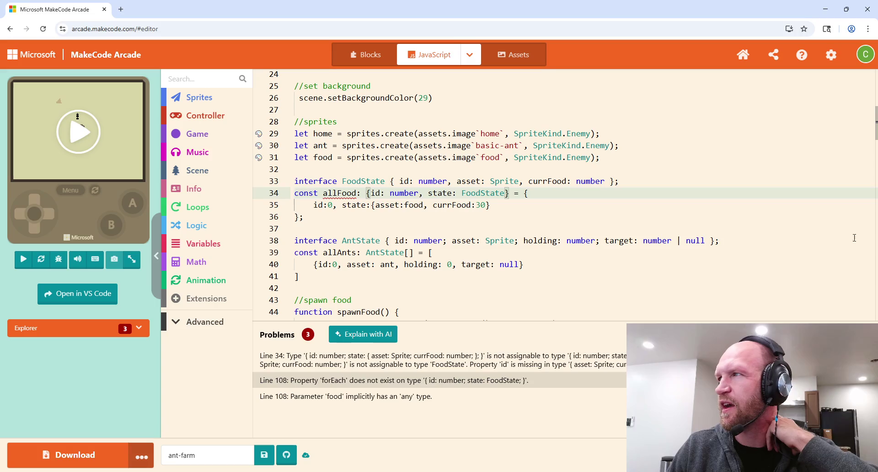
left_click(545, 194)
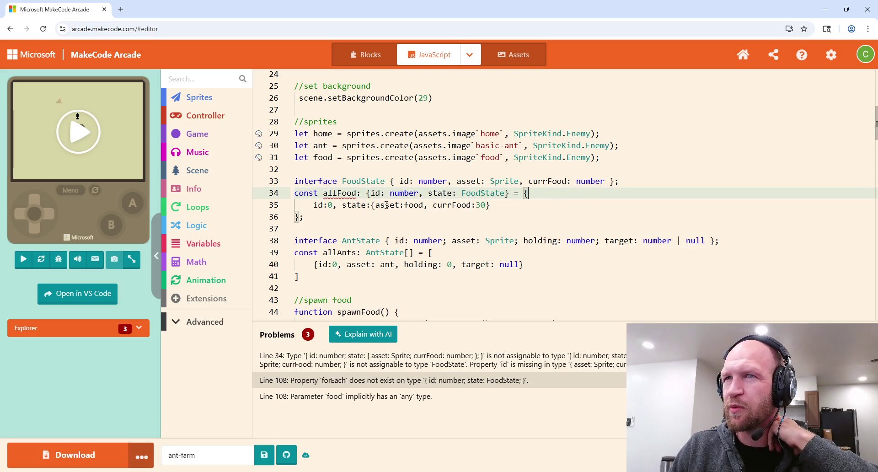
left_click(308, 217)
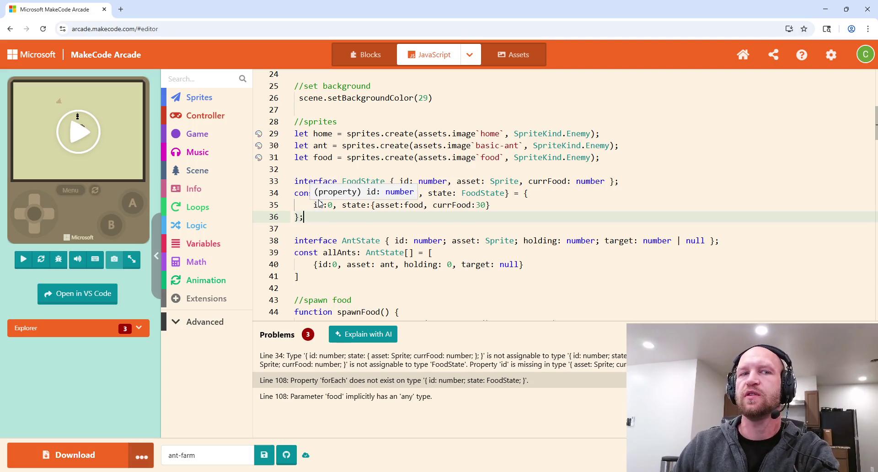
mouse_move(330, 217)
left_mouse_down()
mouse_move(366, 194)
mouse_move(358, 195)
left_mouse_up()
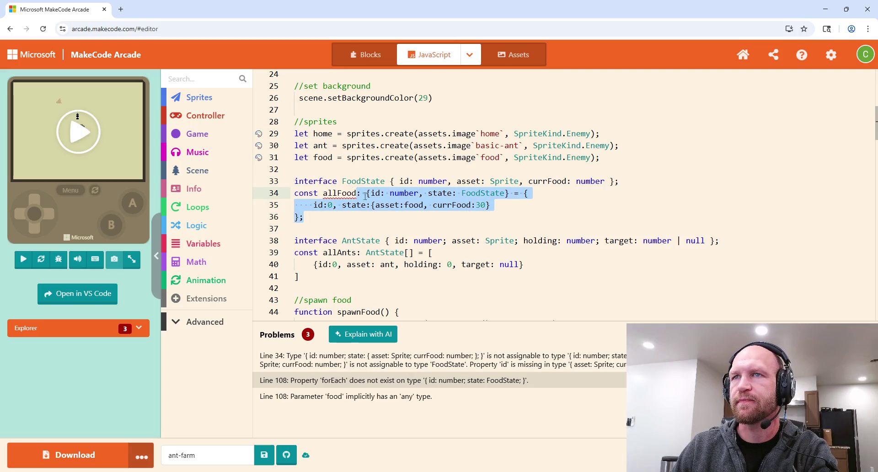
left_click(370, 223)
left_click(363, 193)
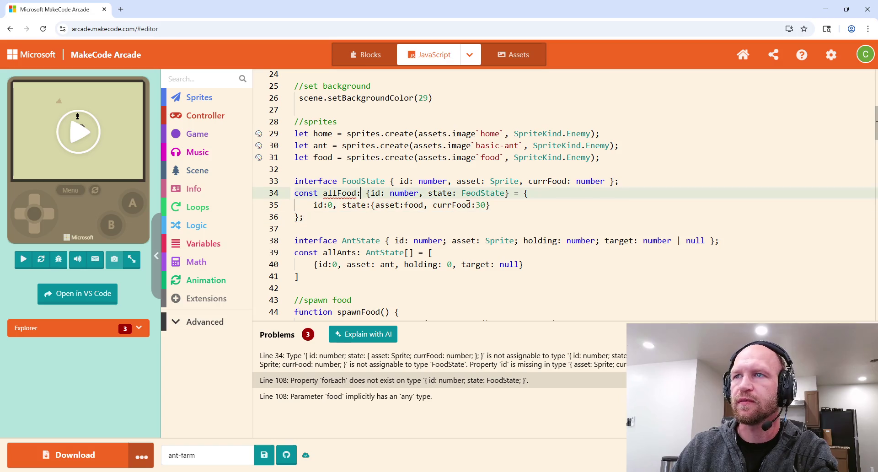
mouse_move(514, 192)
left_mouse_down()
mouse_move(362, 204)
mouse_move(367, 193)
left_mouse_up()
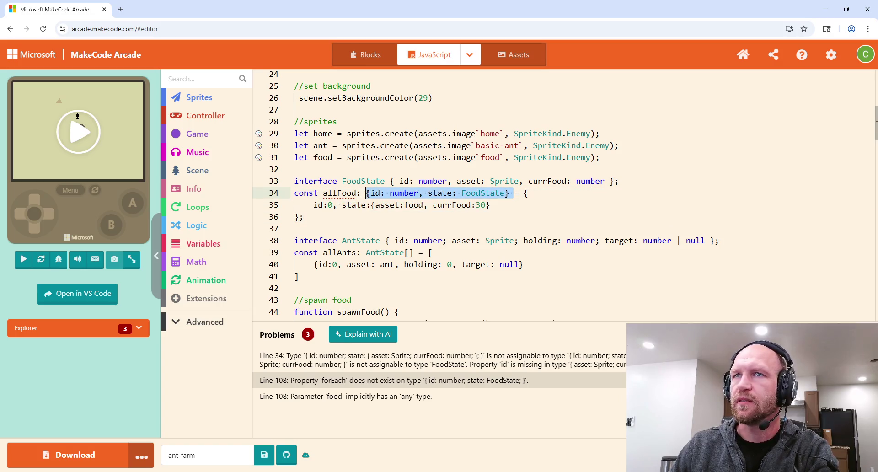
Retype allFood as FoodState[] and rewrite the entry to start with id:0.
key("BackSpace")
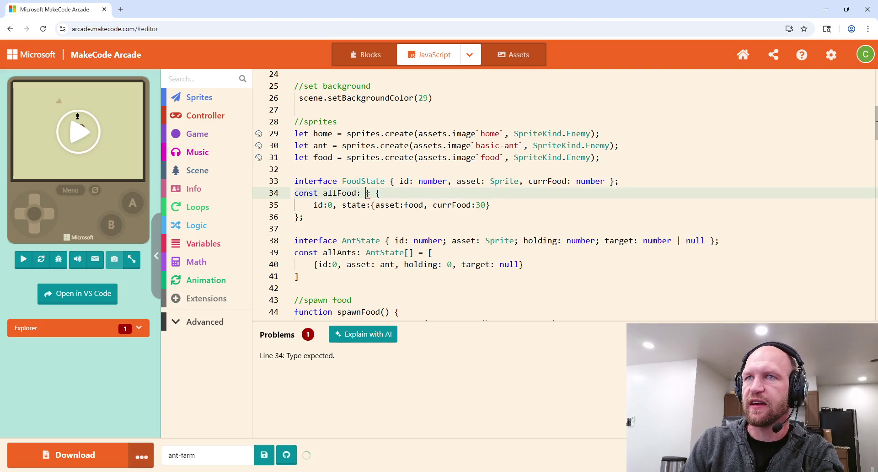
type("FoodState")
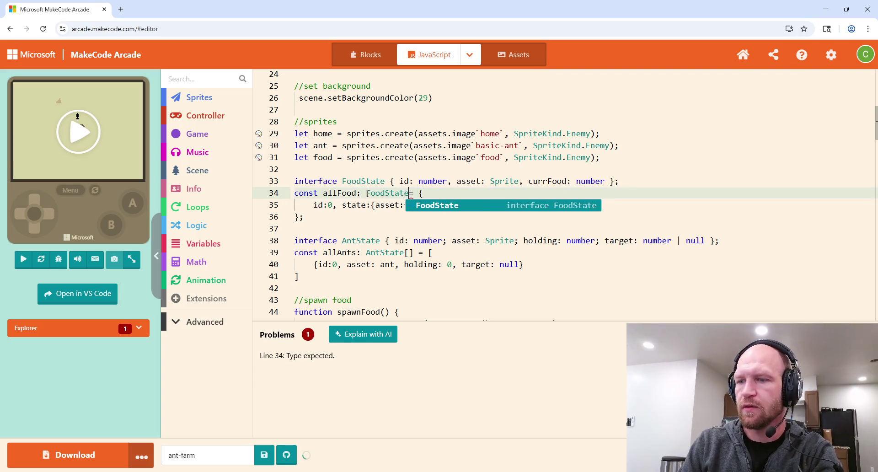
type("[]")
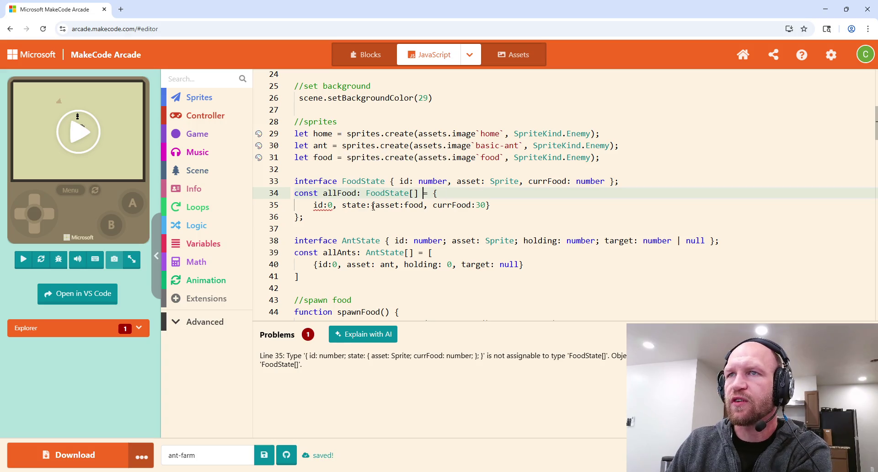
left_click_drag(370, 206, 309, 206)
key("BackSpace")
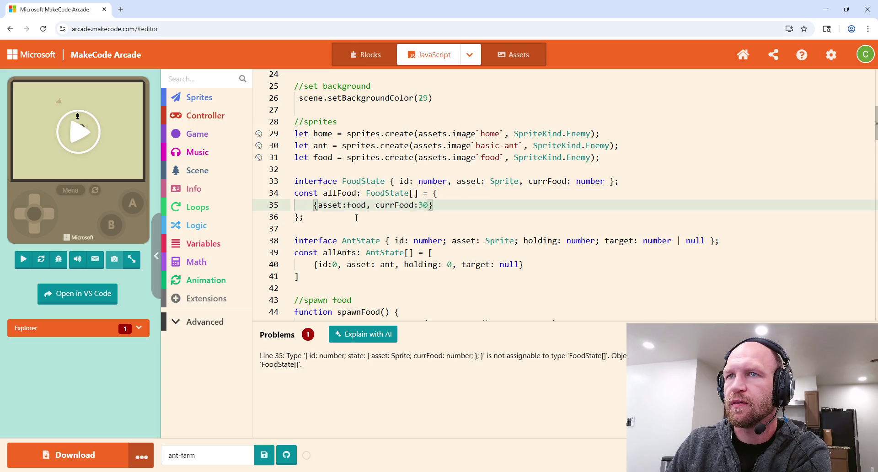
type("id:")
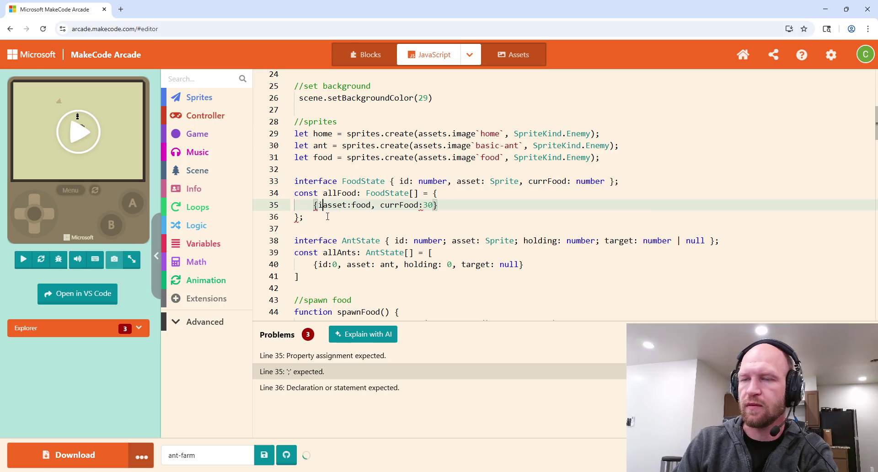
type("n")
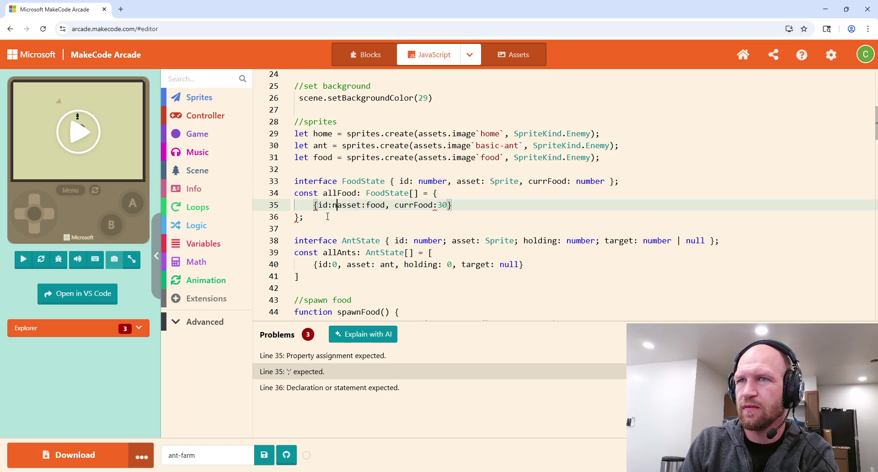
key("BackSpace")
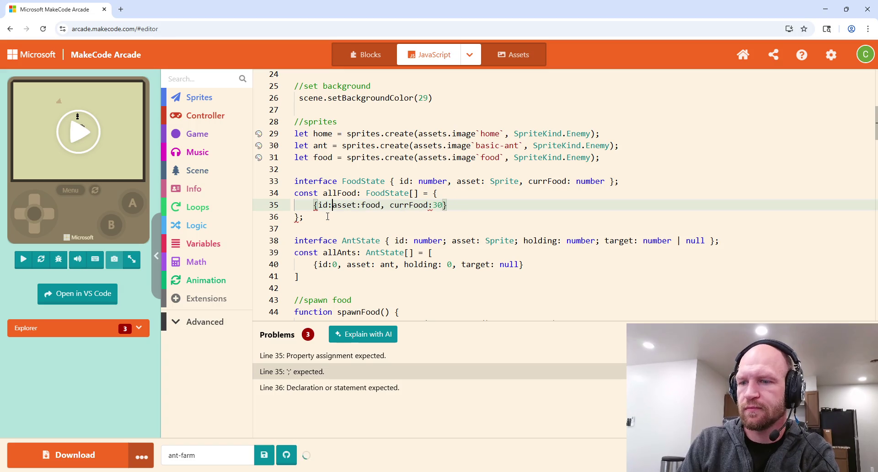
type("0,")
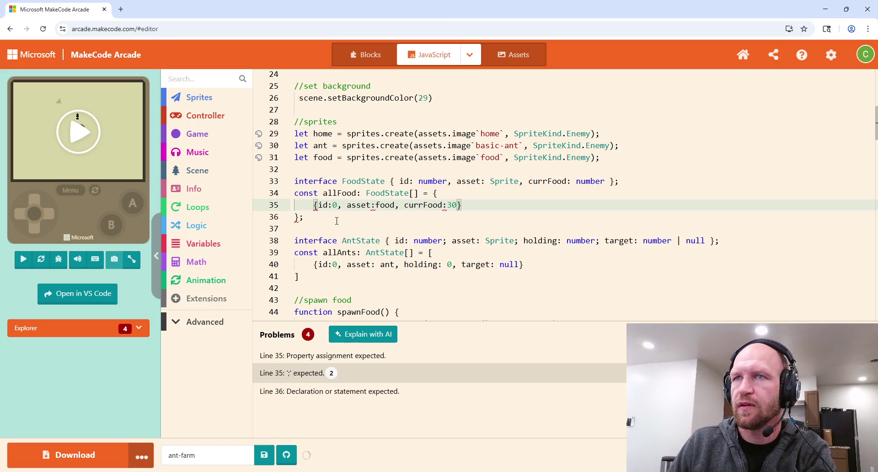
Swap the entry's outer braces for square brackets around {id:0, asset:food, currFood:30}.
left_click(297, 219)
key("Delete")
type("]")
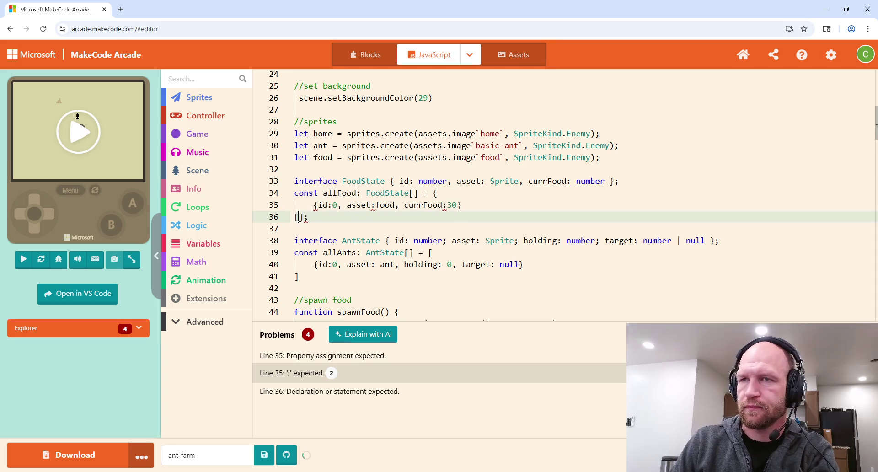
key("BackSpace")
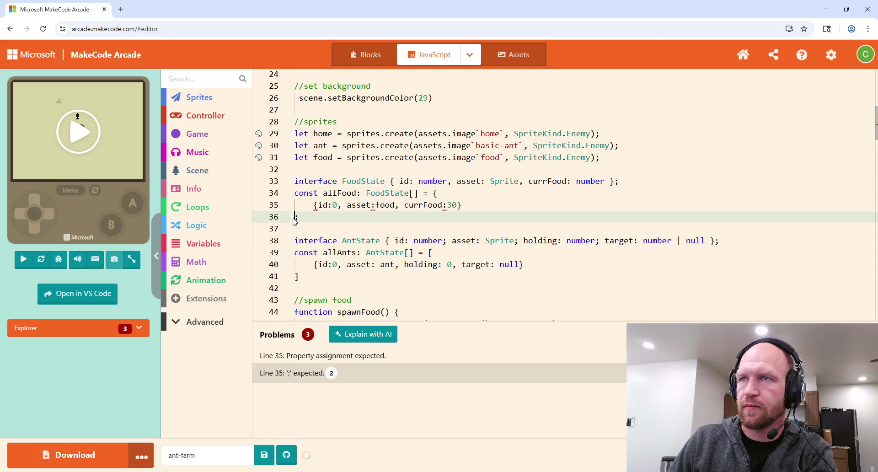
left_click(441, 196)
key("BackSpace")
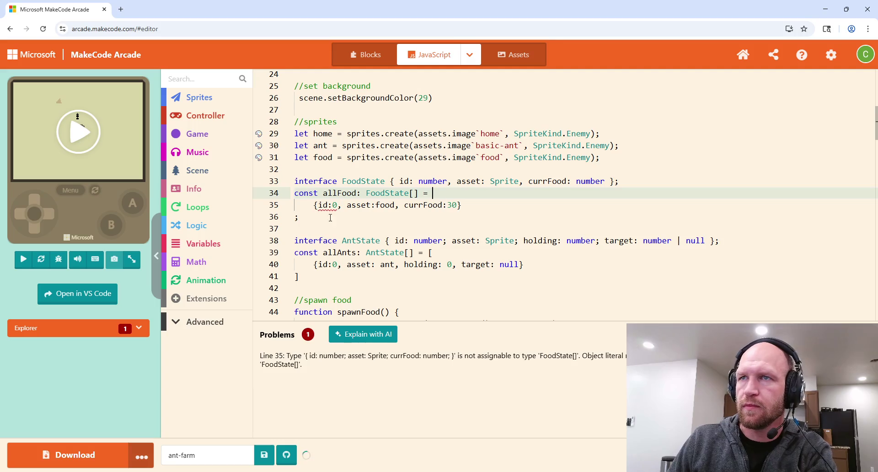
left_click(295, 218)
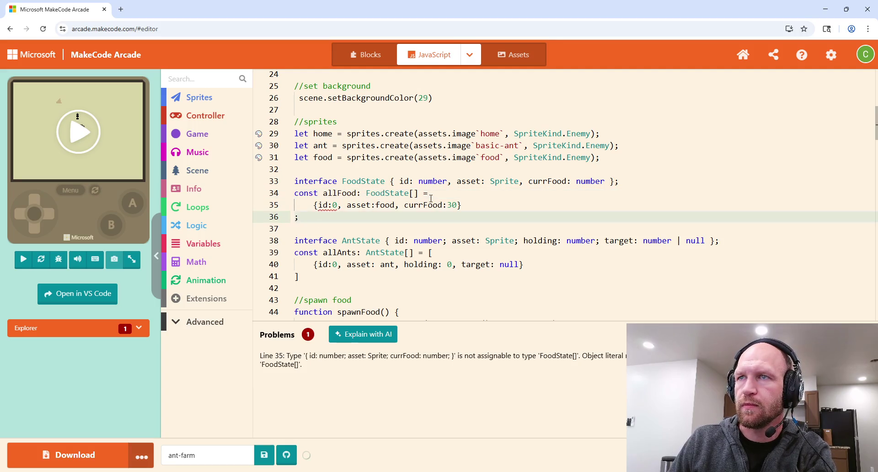
key("shift+Up")
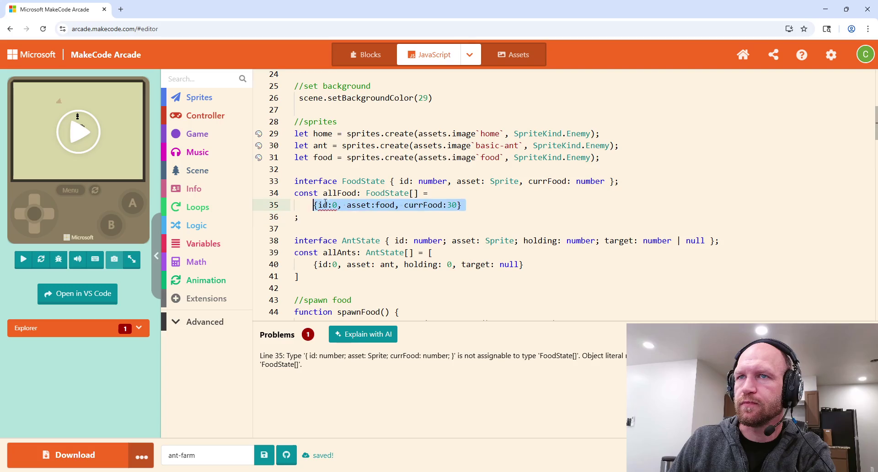
key("shift+Left")
type("[")
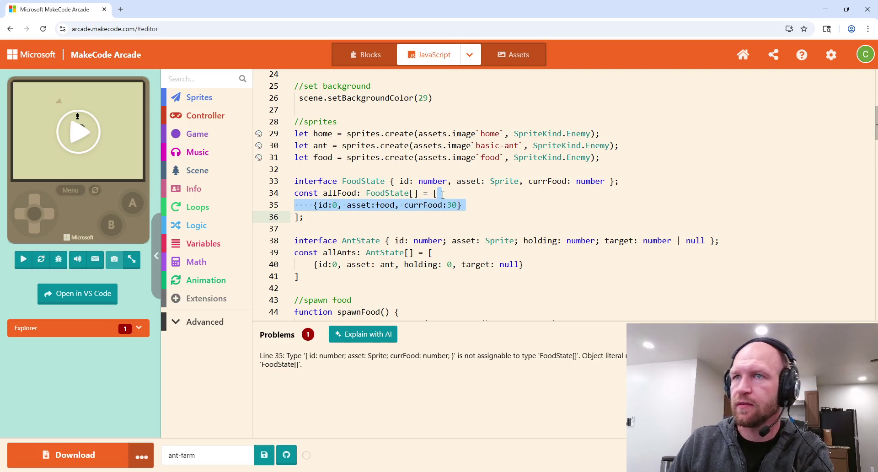
key("Right")
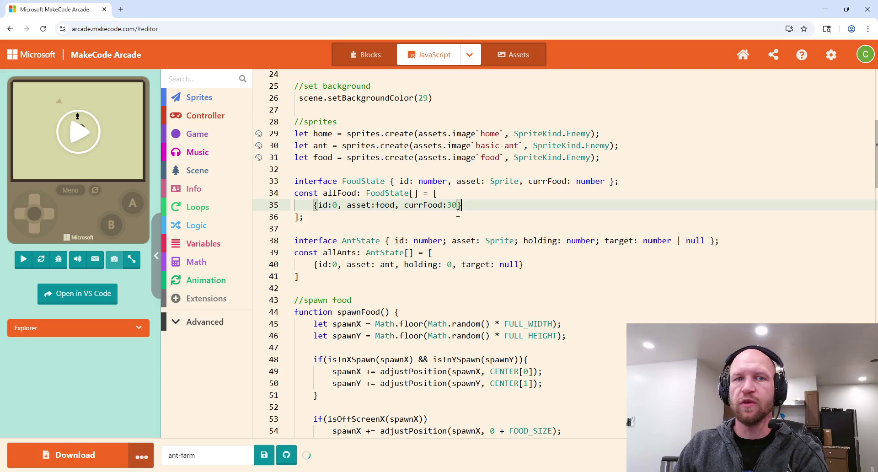
scroll(448, 215, "down", 20)
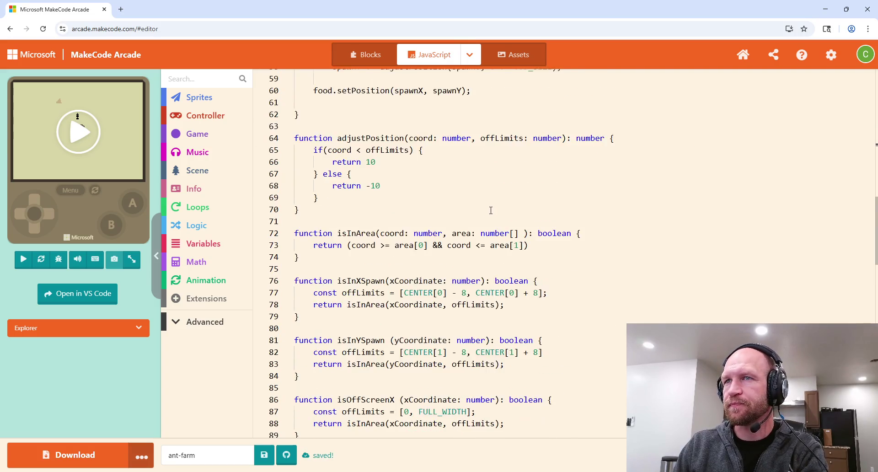
scroll(474, 219, "down", 5)
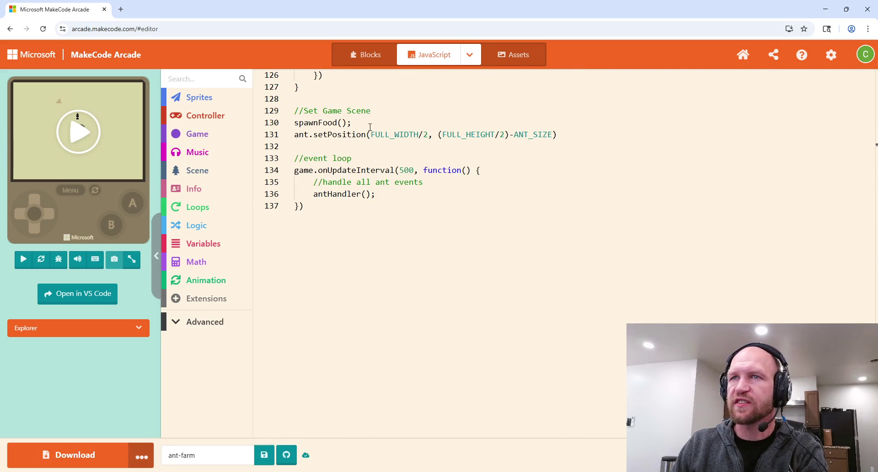
scroll(397, 243, "up", 1)
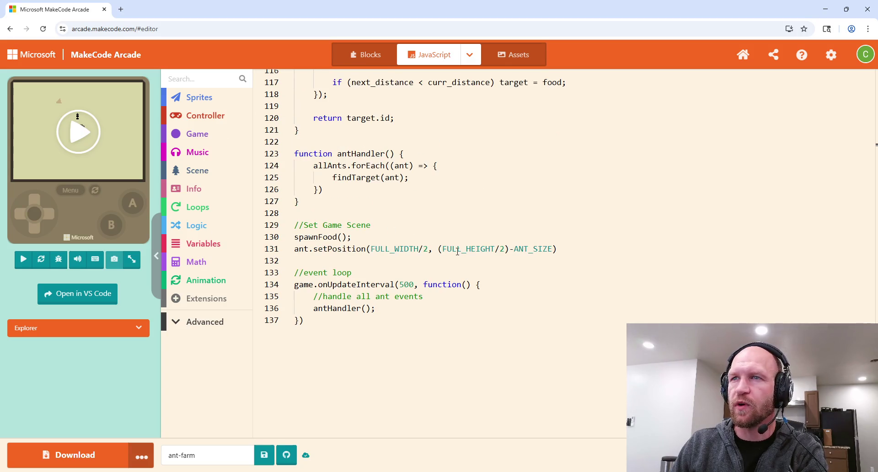
scroll(527, 261, "up", 10)
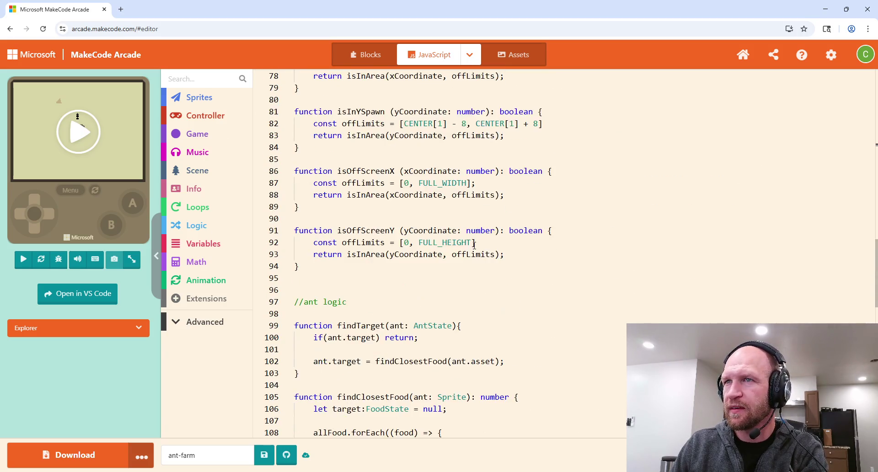
scroll(467, 252, "down", 5)
scroll(468, 251, "down", 4)
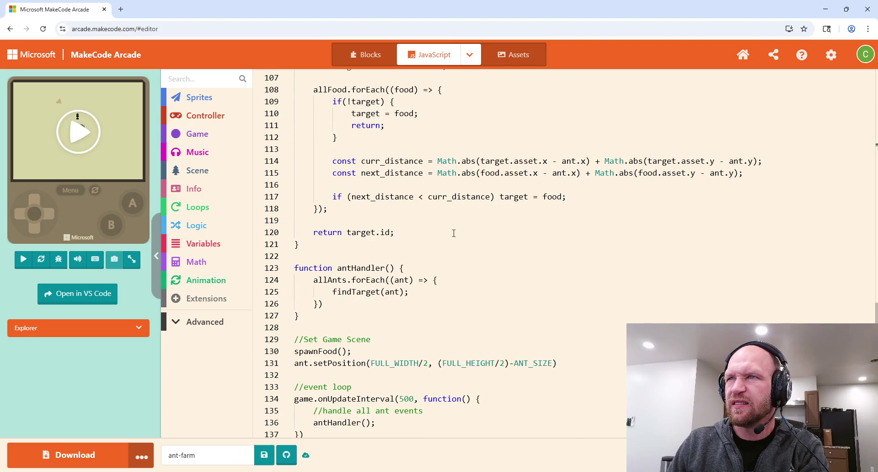
scroll(454, 234, "up", 1)
scroll(454, 234, "up", 3)
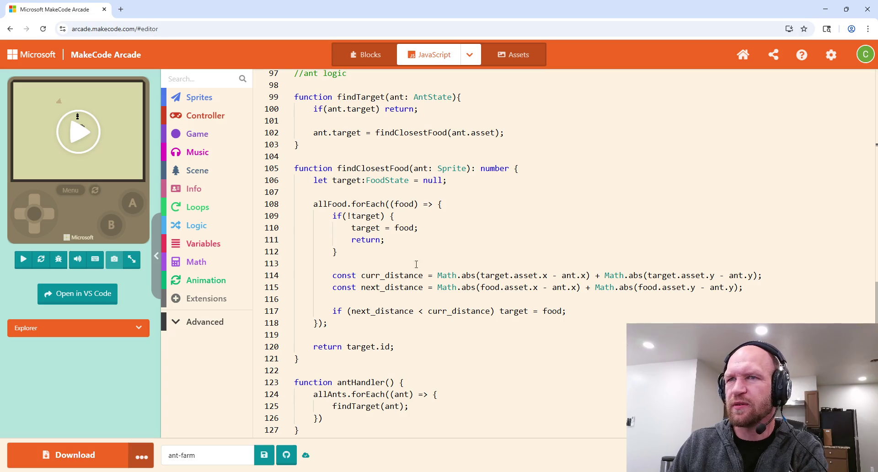
left_click(503, 250)
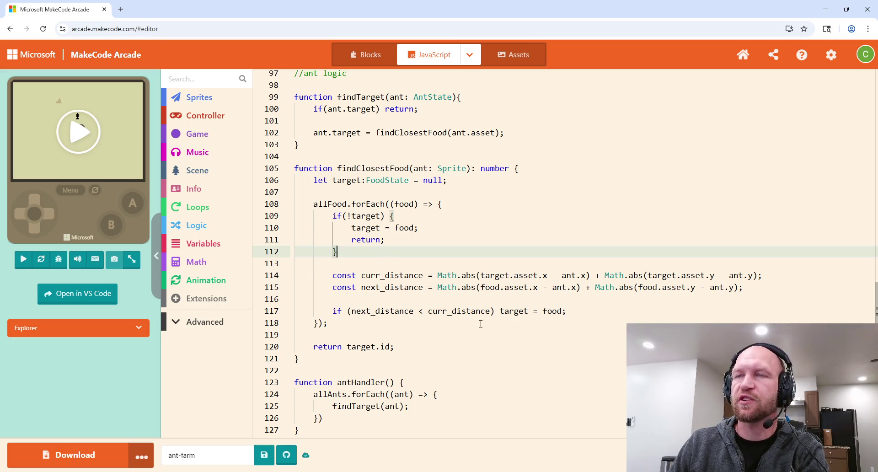
mouse_move(459, 272)
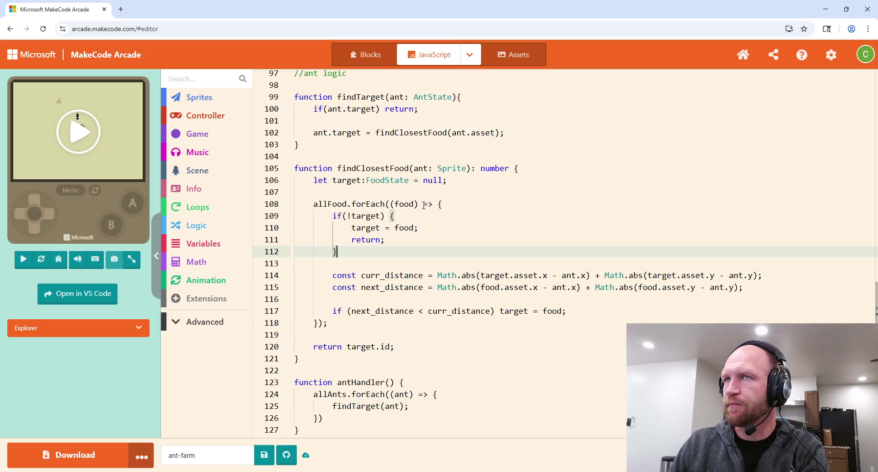
Check the if block on line 109 and the findTarget call in antHandler.
left_click(487, 216)
scroll(497, 244, "down", 2)
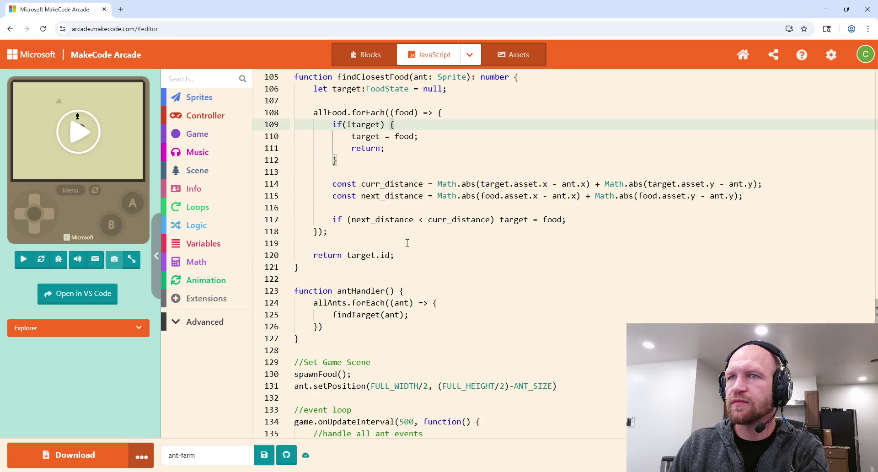
scroll(457, 274, "up", 1)
scroll(433, 290, "down", 2)
left_click(413, 271)
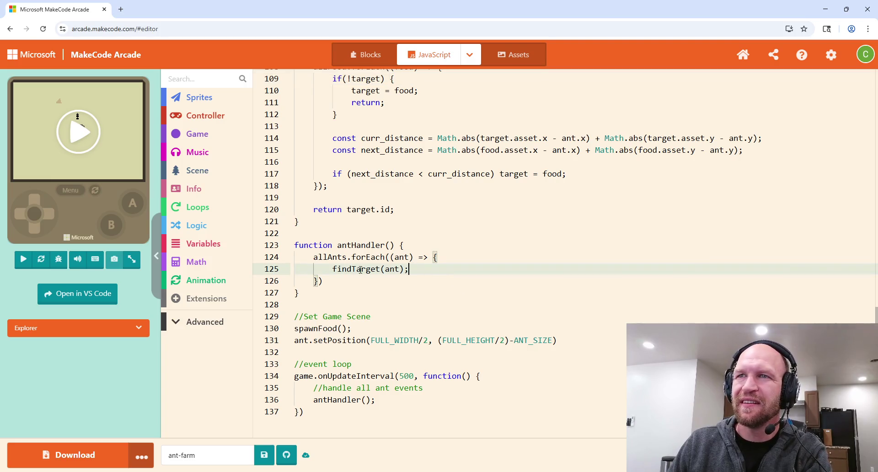
scroll(402, 179, "up", 2)
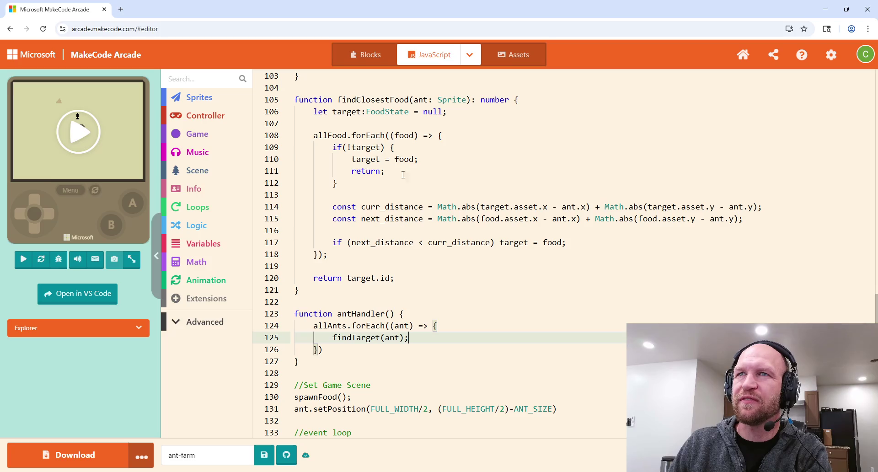
scroll(485, 214, "up", 2)
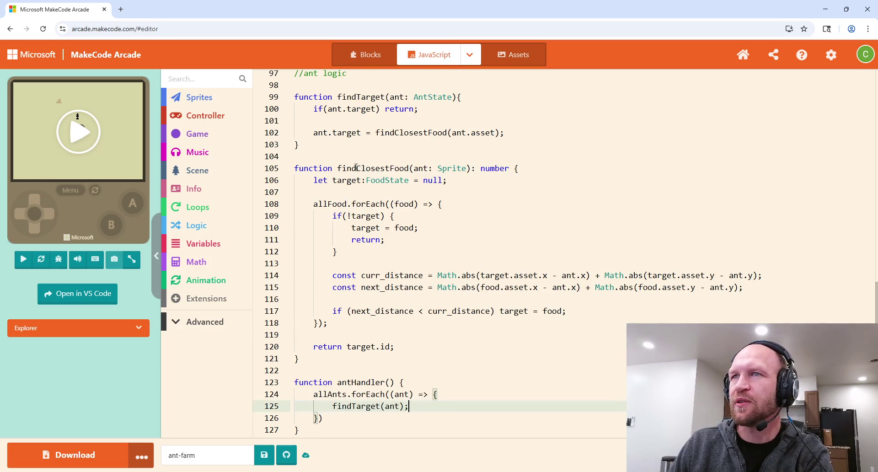
Fix the opening brace of findClosestFood on line 105 and add an empty line below it.
left_click(542, 172)
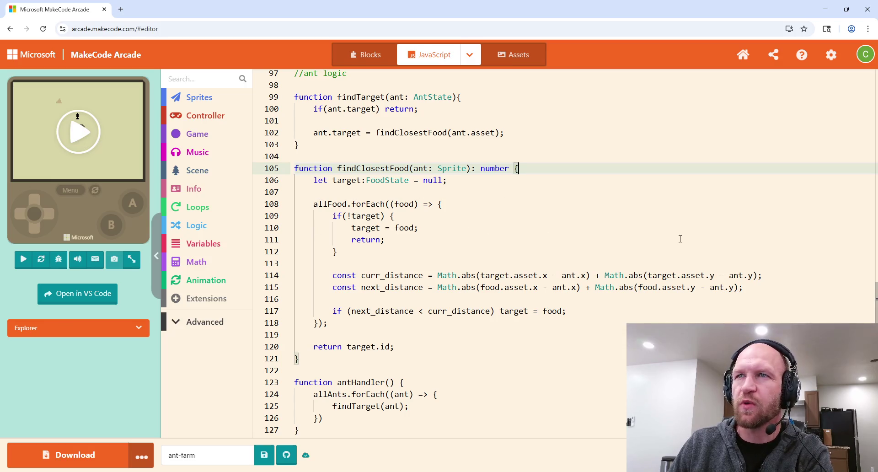
key("Return")
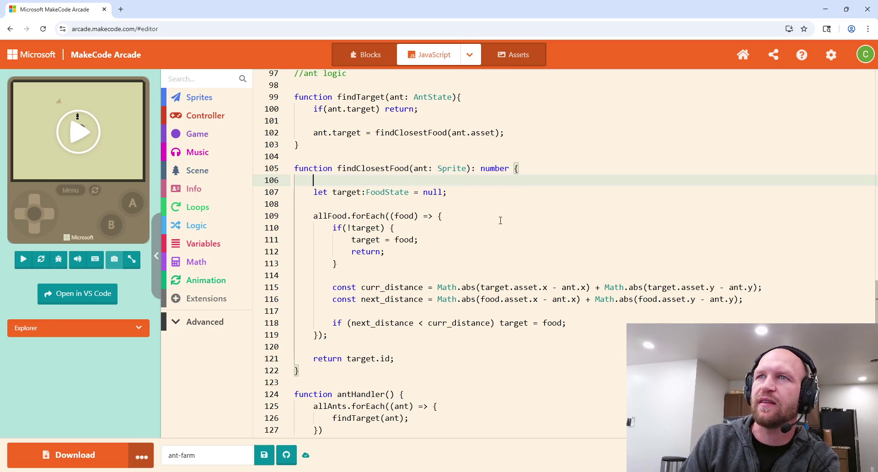
key("BackSpace")
key("BackSpace")
key("BackSpace")
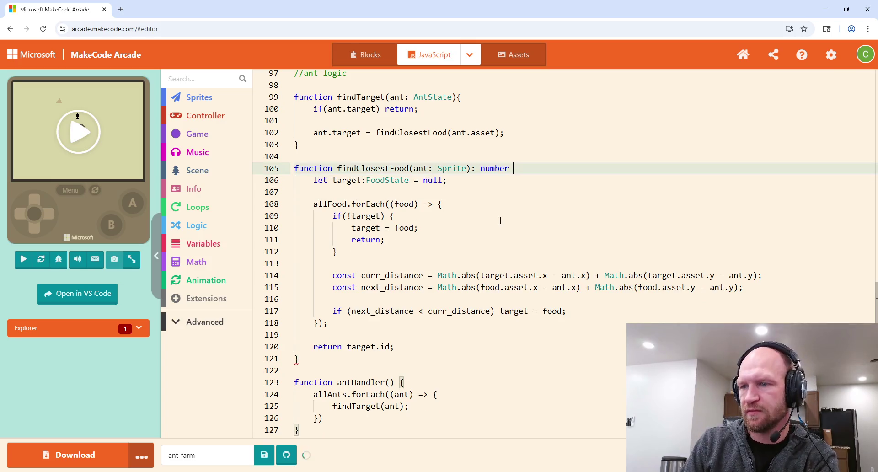
type("{")
left_click(377, 108)
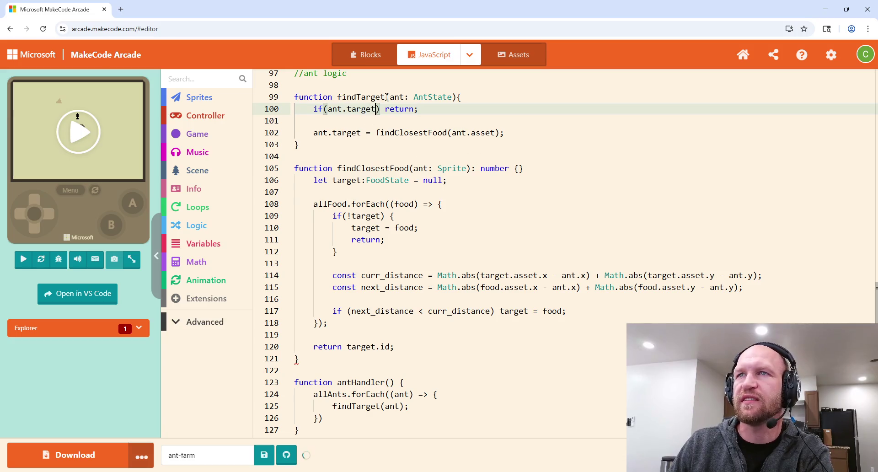
left_click(576, 194)
left_click(537, 175)
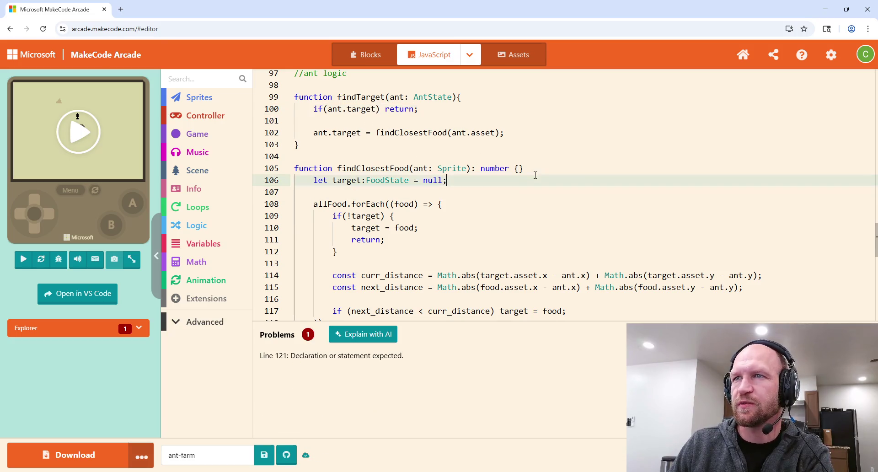
left_click(523, 169)
key("BackSpace")
key("BackSpace")
type("{")
key("Return")
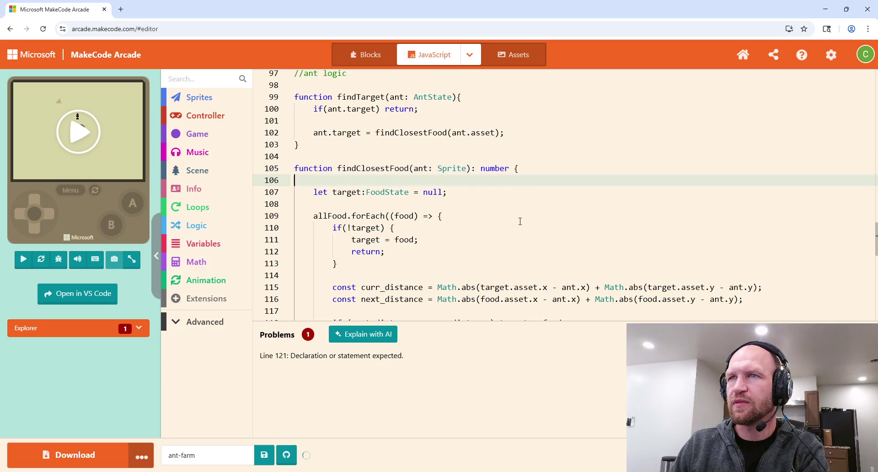
left_click(515, 200)
scroll(516, 199, "down", 5)
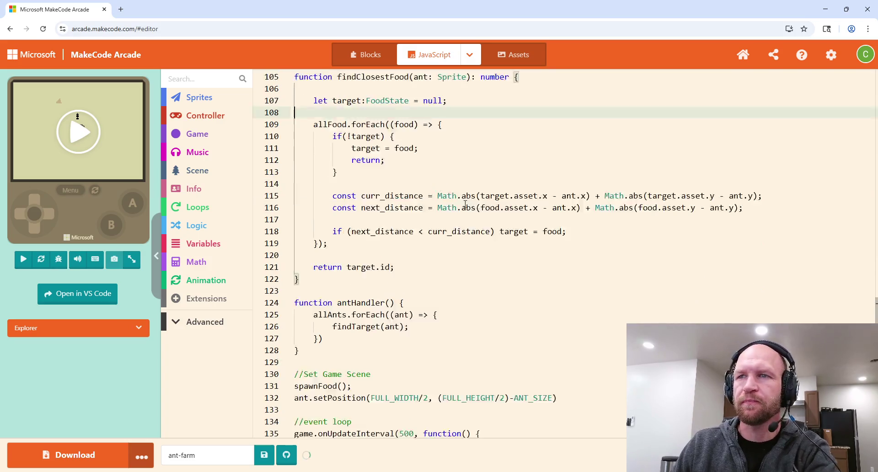
left_click(424, 260)
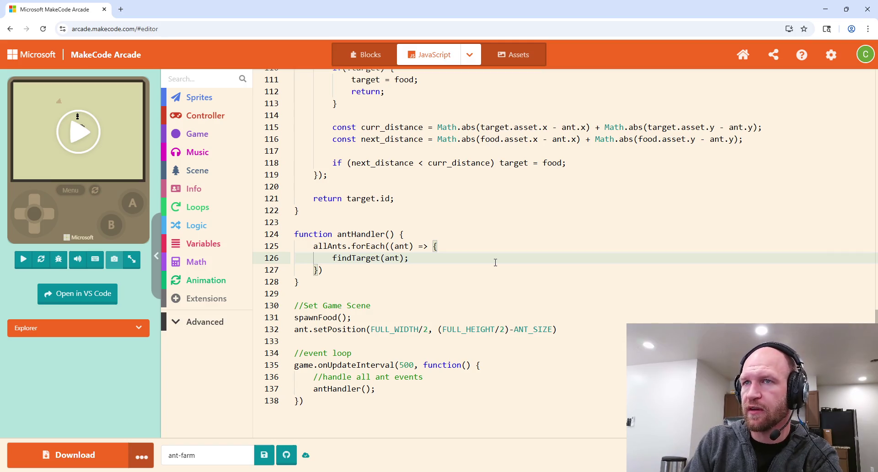
Add moveToTarget(ant); and collectFromTarget(ant); on new lines after findTarget(ant) in antHandler's loop.
key("Return")
type("Mo")
key("BackSpace")
key("BackSpace")
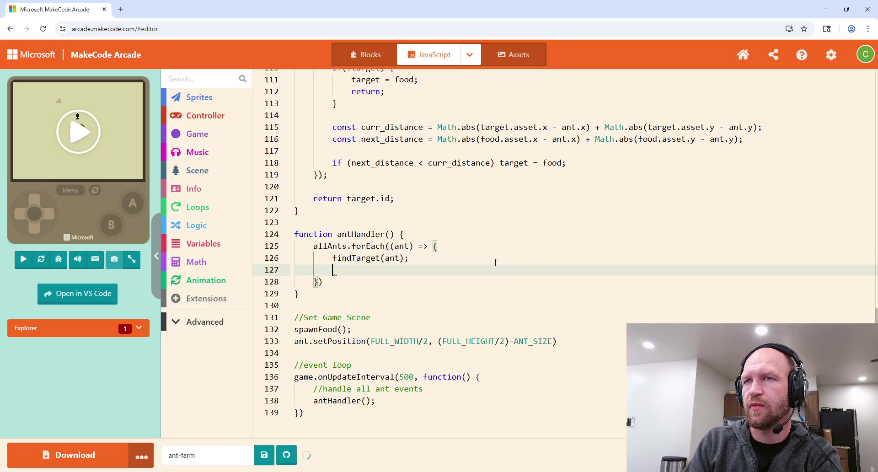
type("mo")
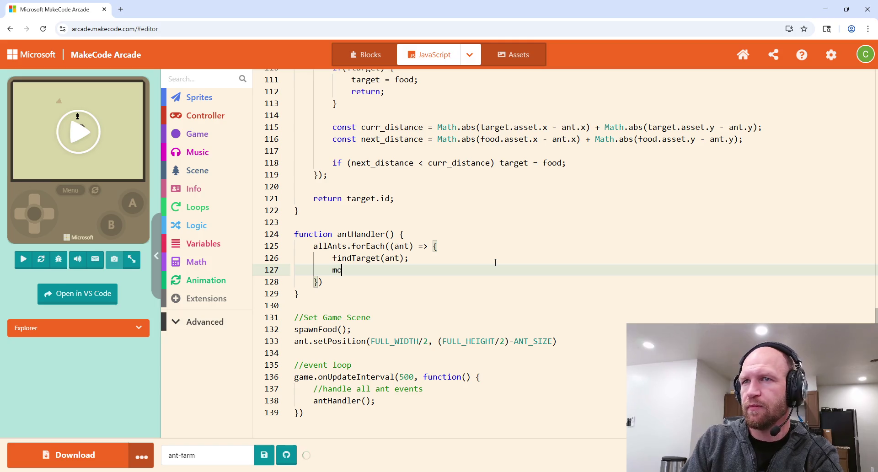
key("BackSpace")
key("BackSpace")
type("moveT")
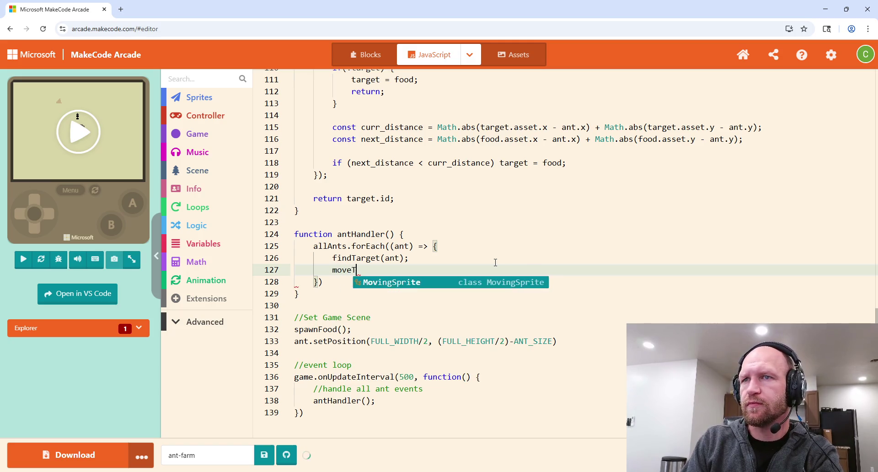
type("oTarget(ant);")
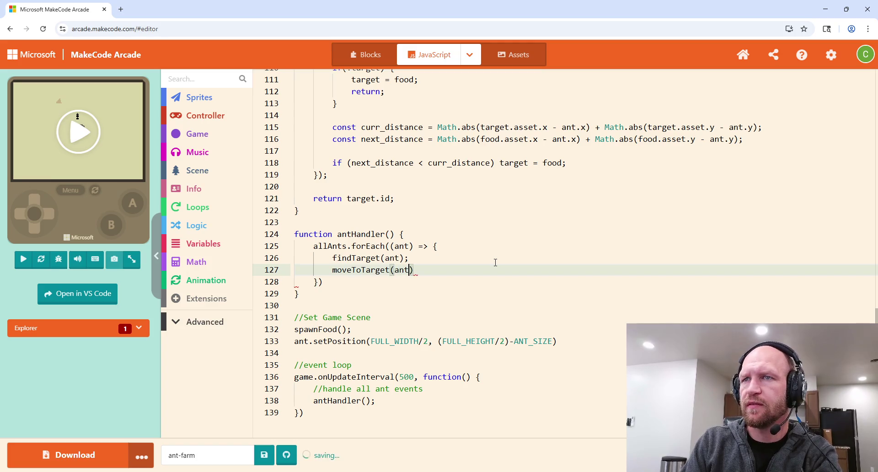
key("Return")
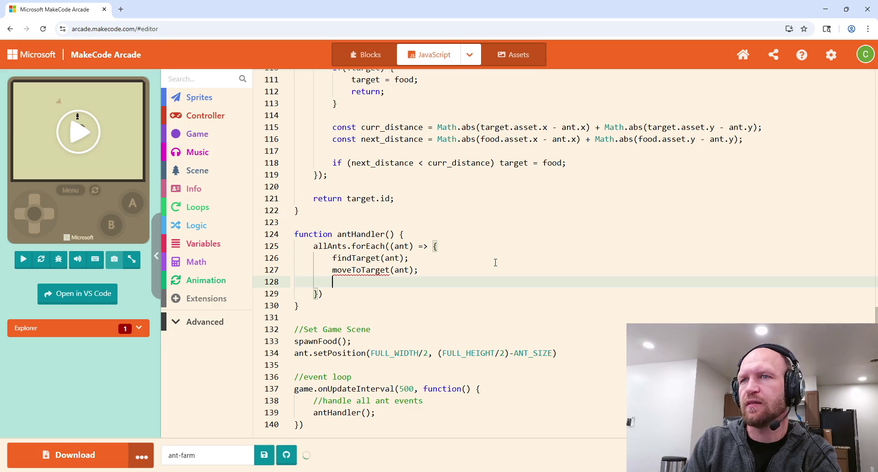
type("collectFromT")
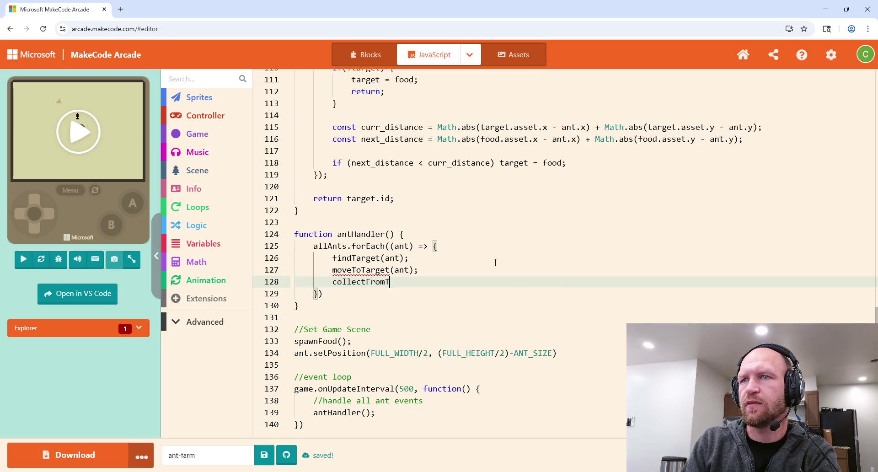
type("arget(ant")
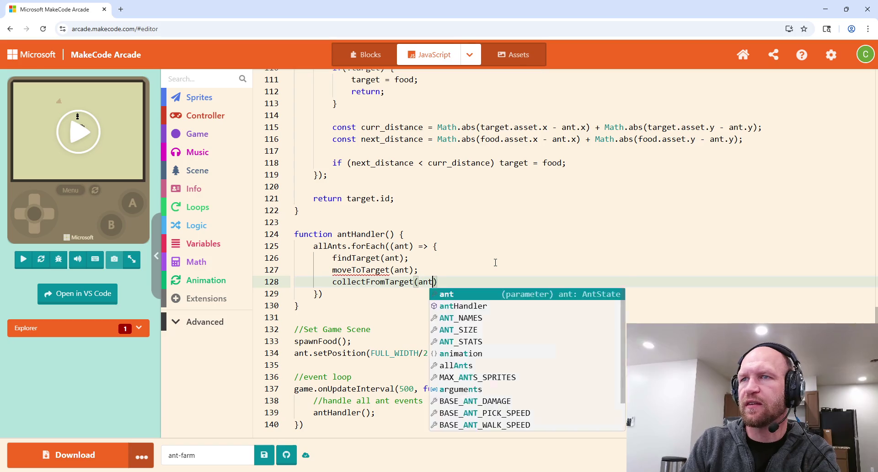
type(");")
left_click(311, 210)
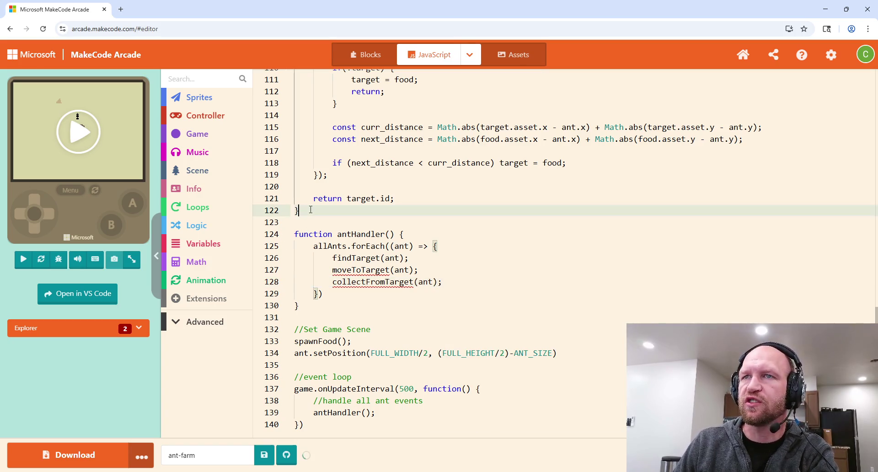
Declare function moveToTarget(ant: Sprite) with an empty body above antHandler.
key("Return")
key("Return")
type("functio")
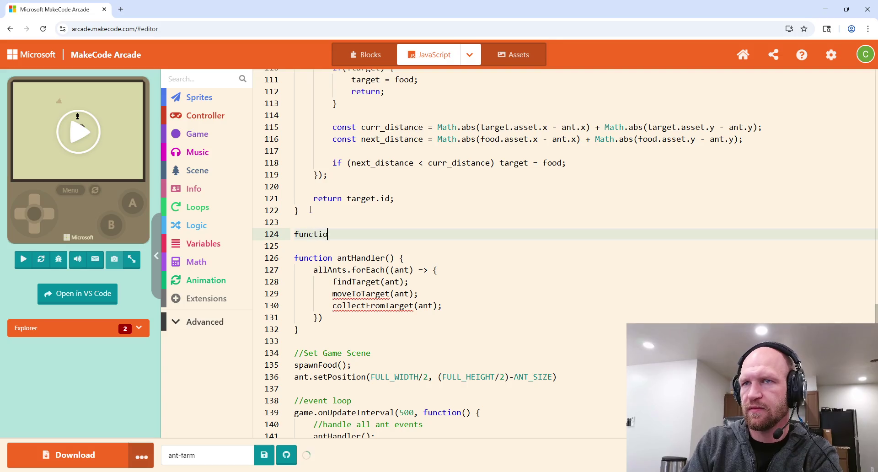
type("n moveTo")
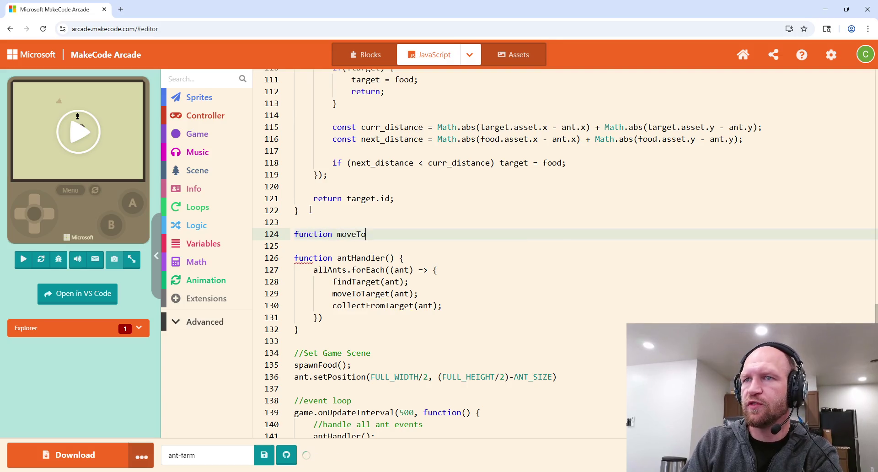
type("Target(")
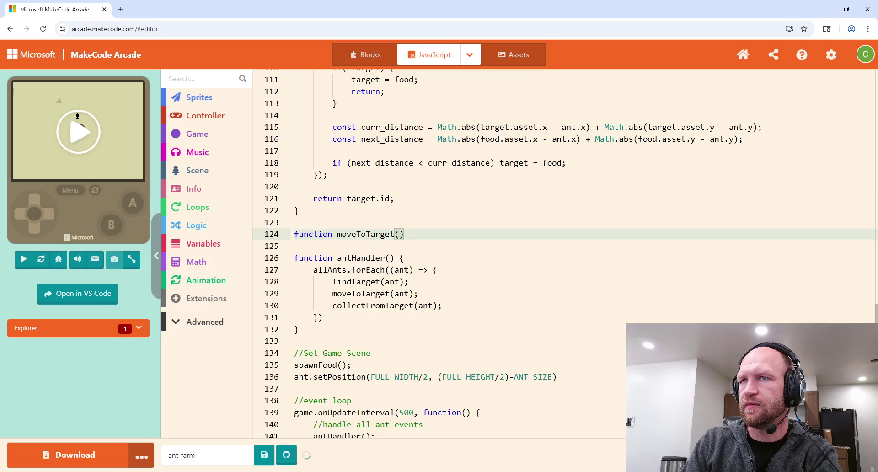
type("ant:")
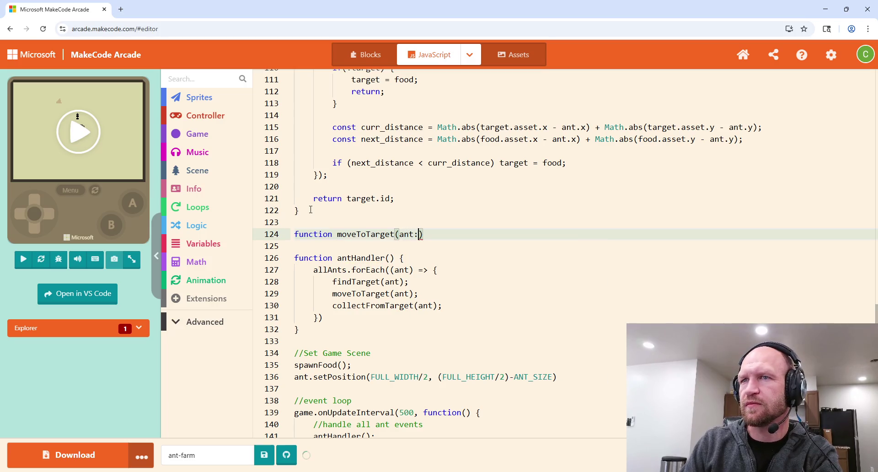
scroll(418, 229, "up", 5)
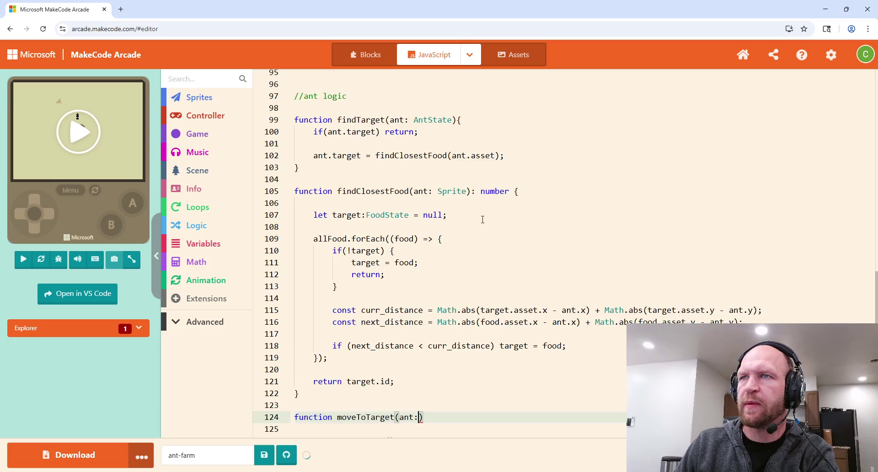
scroll(483, 219, "down", 4)
type("s")
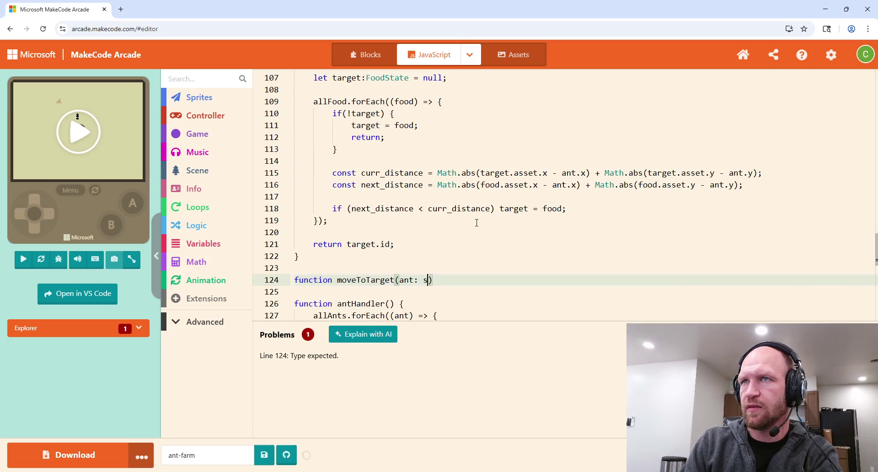
type("prite")
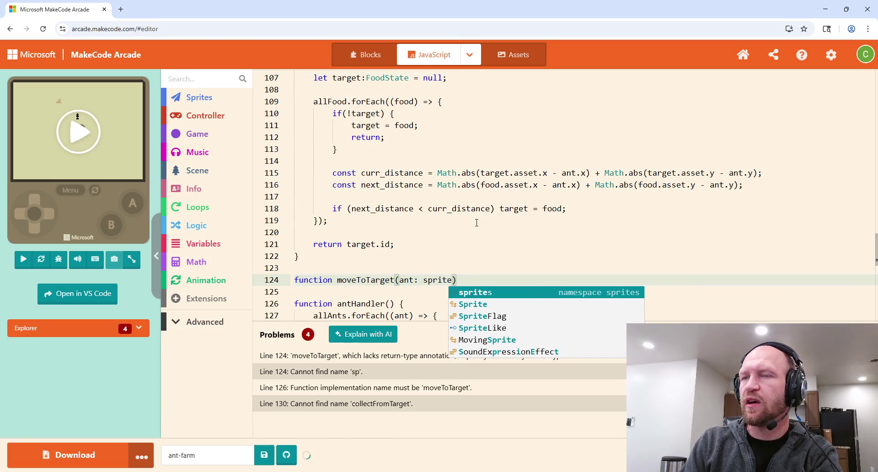
scroll(332, 257, "down", 3)
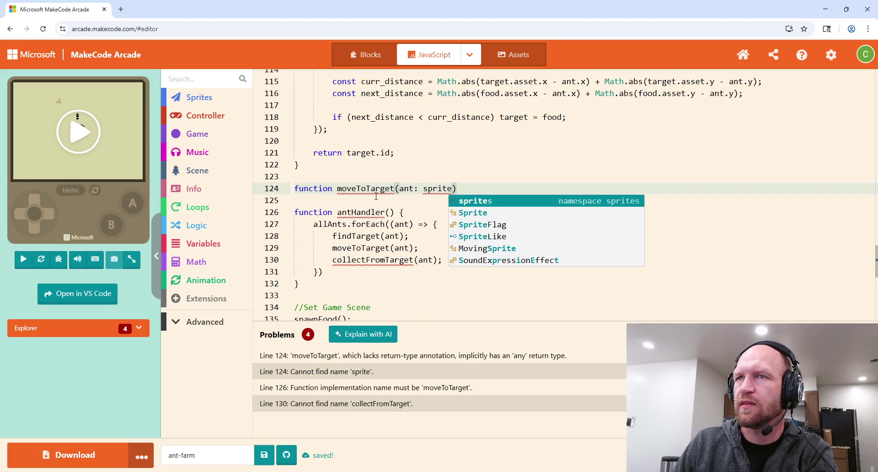
left_click(427, 189)
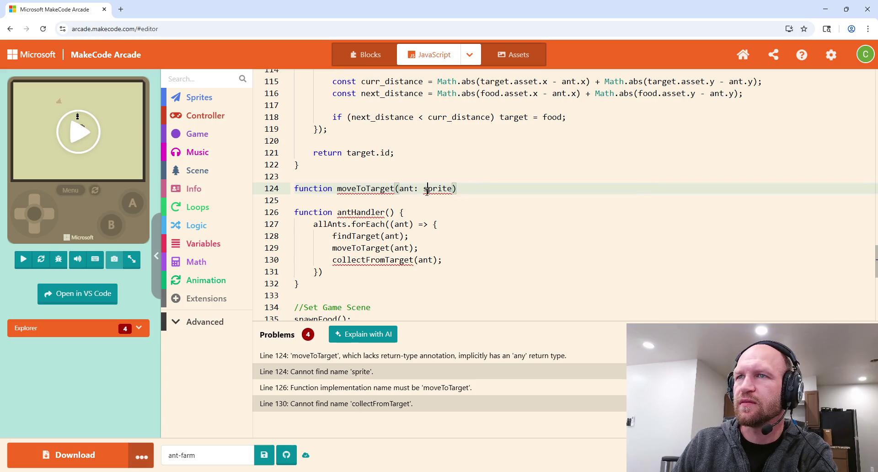
key("BackSpace")
type("S")
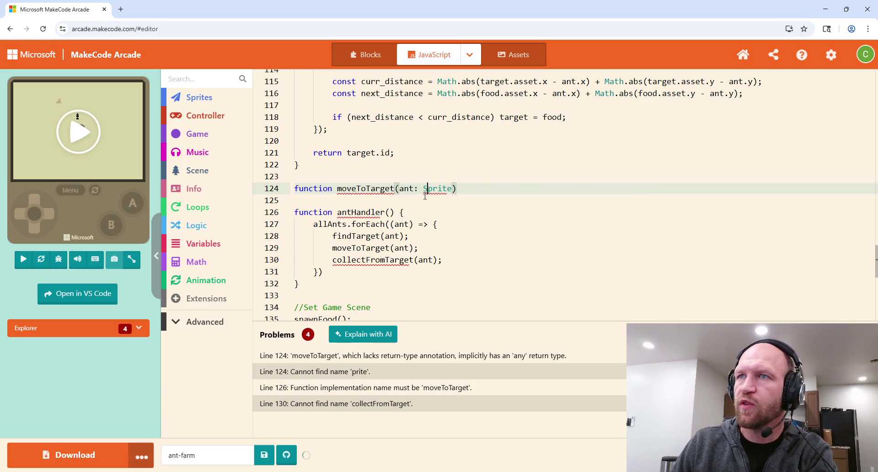
type("{")
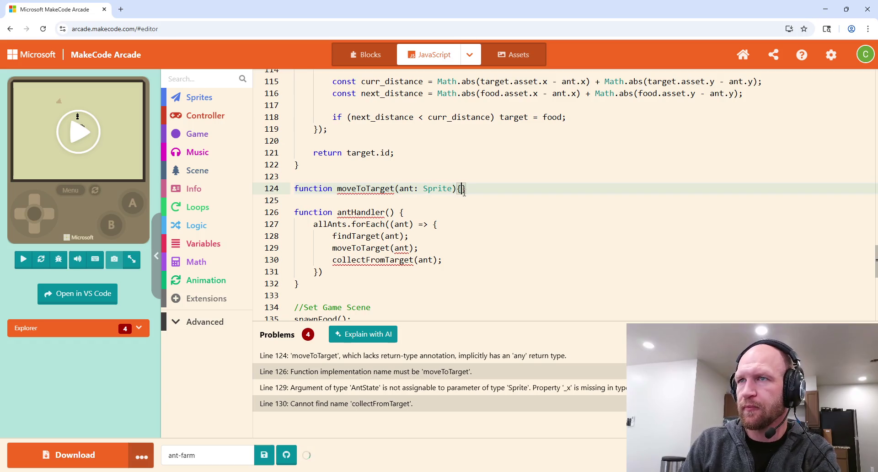
key("Return")
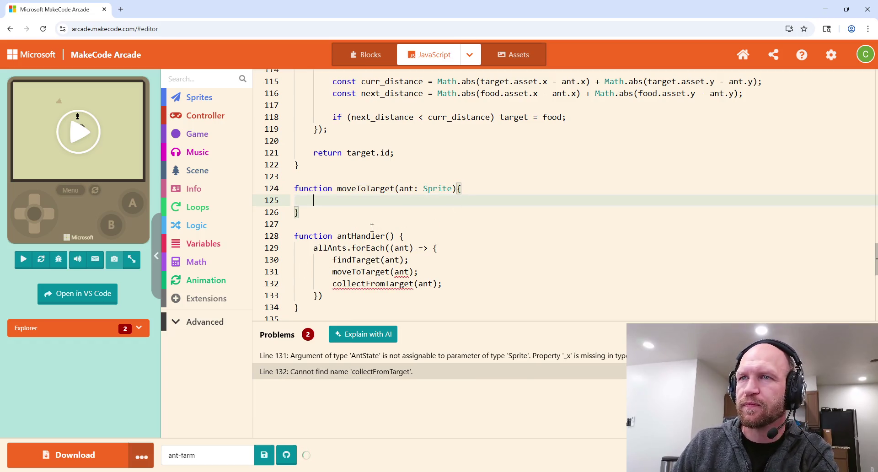
Below moveToTarget, begin the declaration function collectFromTarget(ant: Sprite){.
key("Down")
key("Return")
key("Return")
type("funct")
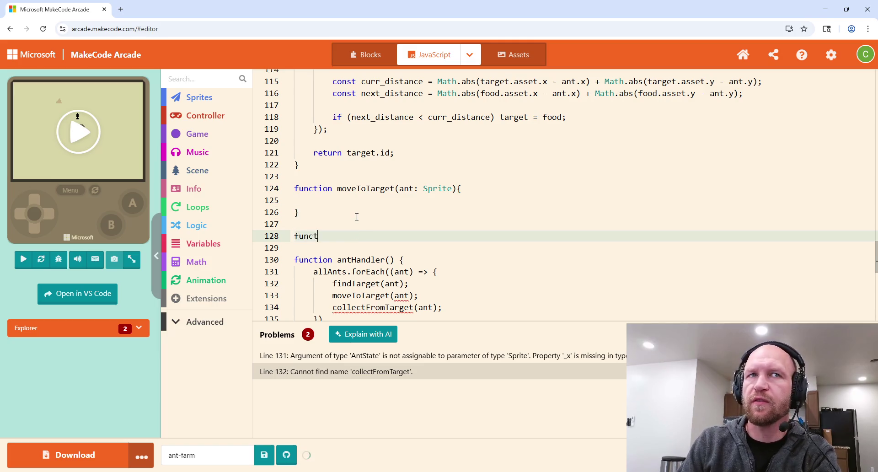
type("ion co")
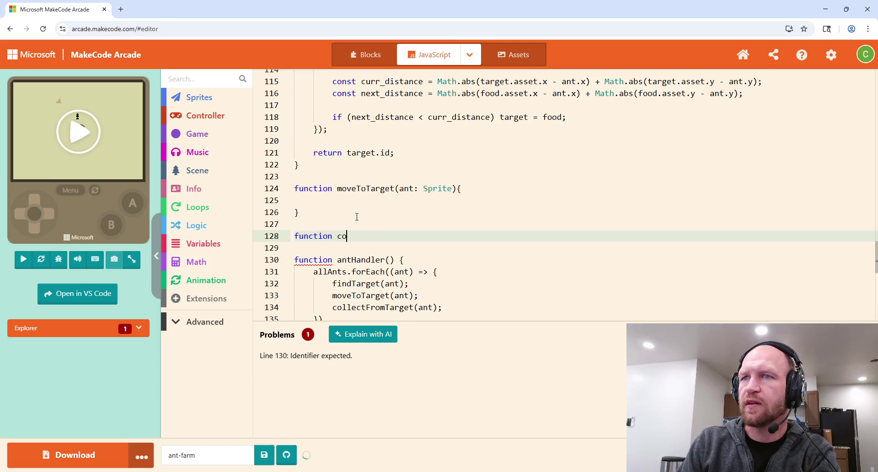
type("llectFro")
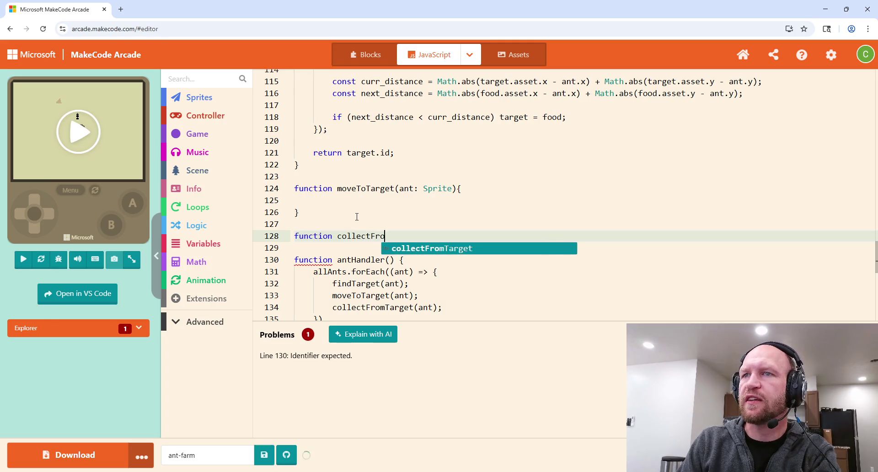
type("mTarget(ant: Sprite")
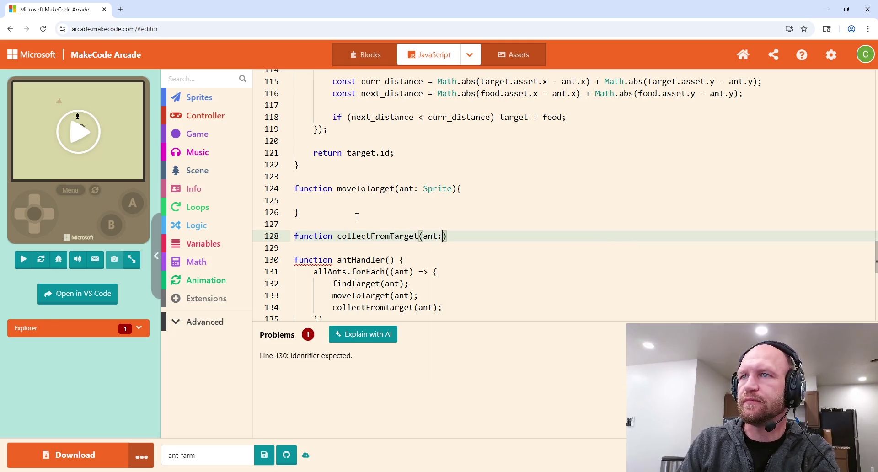
type("){")
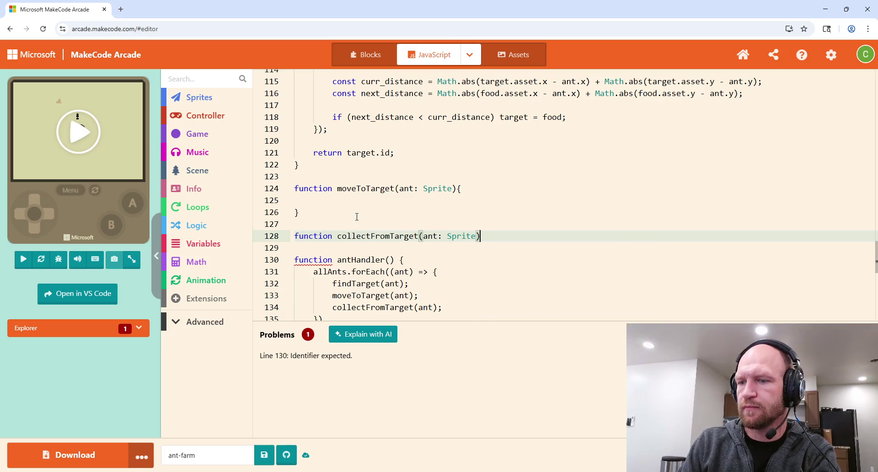
Complete collectFromTarget(ant: Sprite) with an empty body below moveToTarget.
key("Return")
scroll(403, 235, "down", 1)
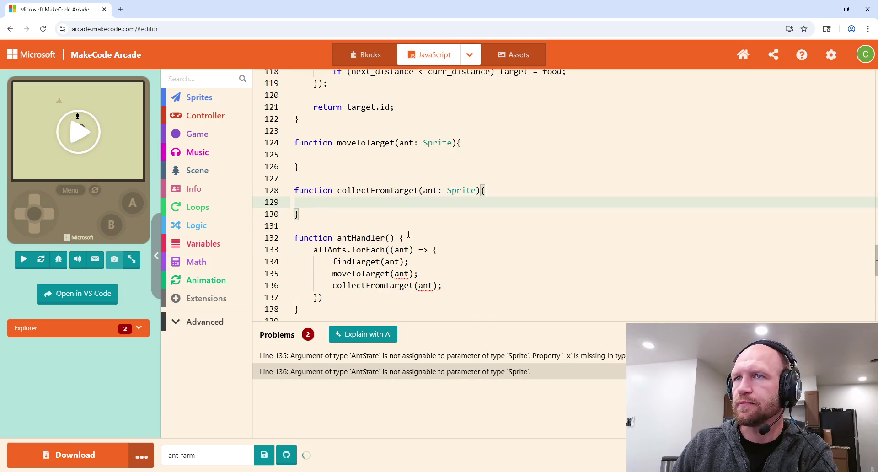
scroll(495, 198, "down", 1)
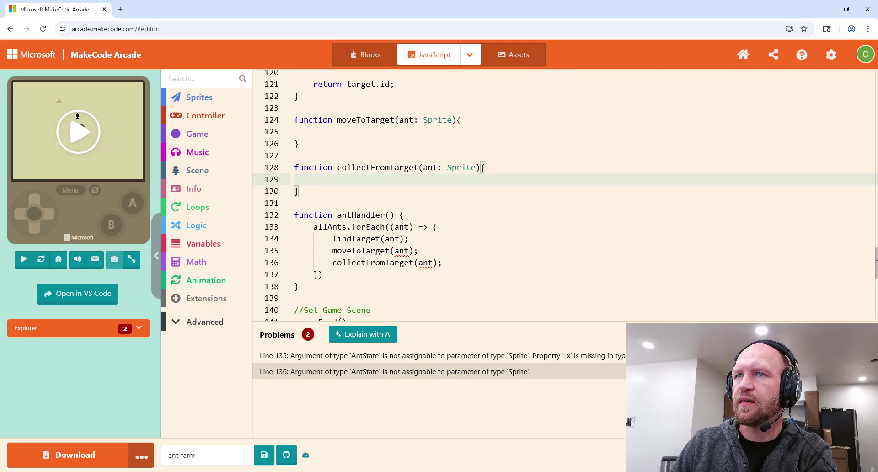
scroll(418, 229, "up", 3)
scroll(425, 209, "down", 3)
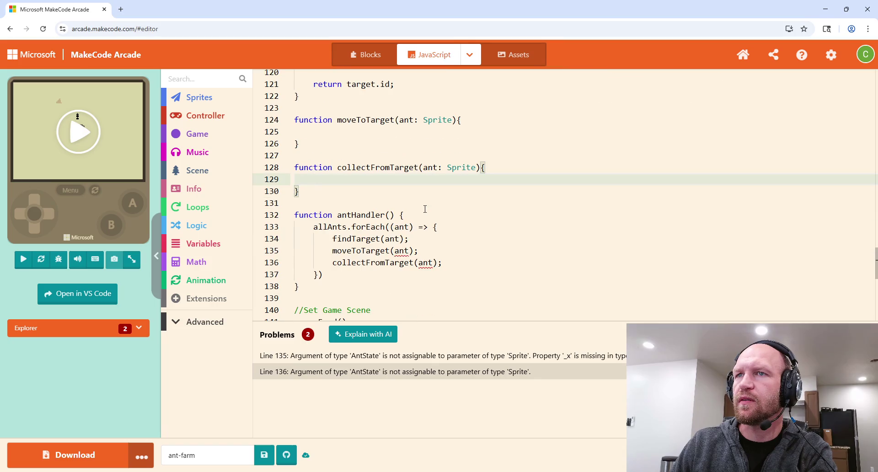
scroll(425, 209, "up", 2)
left_click(410, 297)
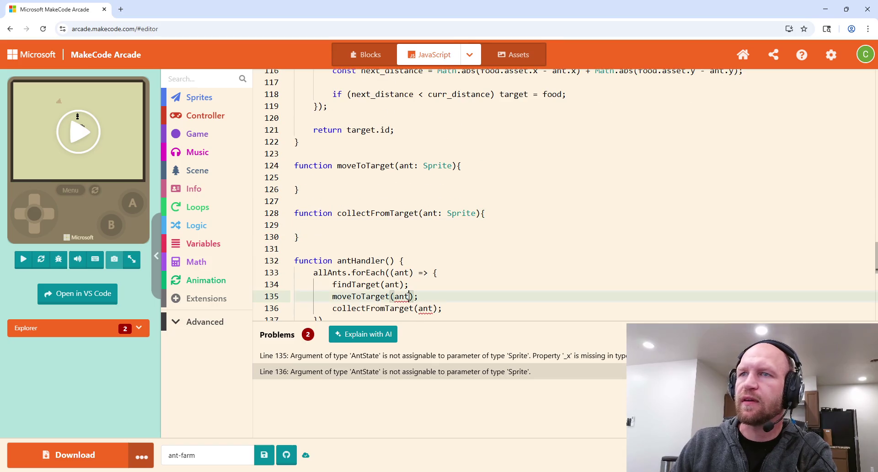
Change the moveToTarget call argument to ant.asset and retype collectFromTarget's Sprite parameter type as antState.
type(".asset")
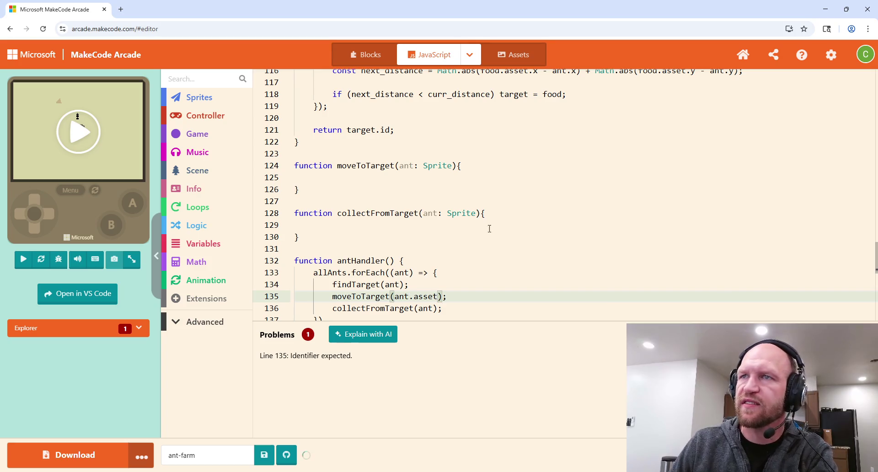
mouse_move(476, 213)
left_mouse_down()
mouse_move(438, 213)
mouse_move(447, 213)
left_mouse_up()
scroll(400, 221, "up", 13)
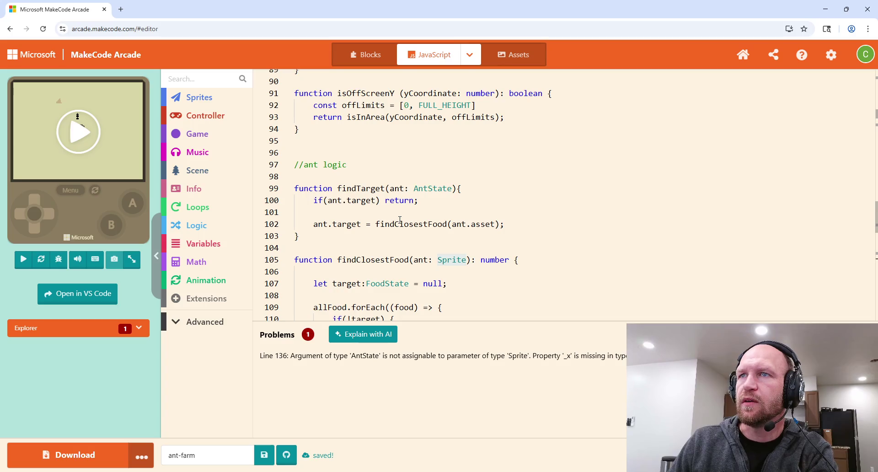
scroll(400, 220, "down", 13)
type("a")
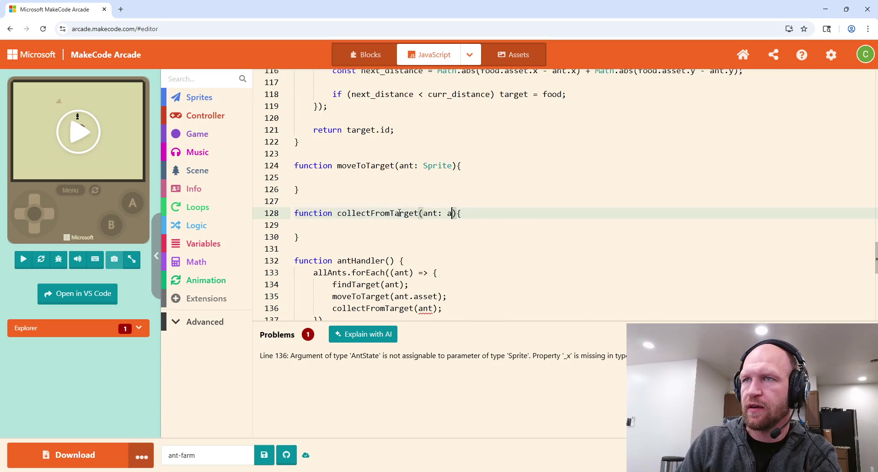
type("ntState")
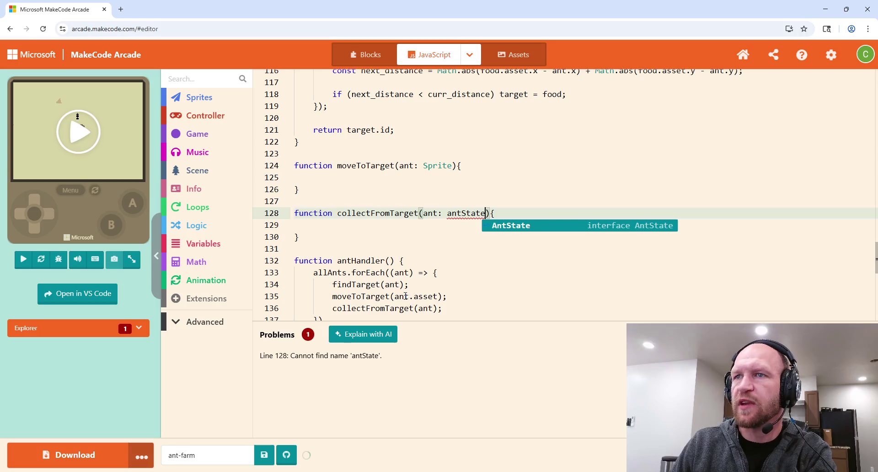
left_click(403, 285)
Correct the parameter type's capitalisation so collectFromTarget takes ant: AntState.
scroll(399, 206, "up", 9)
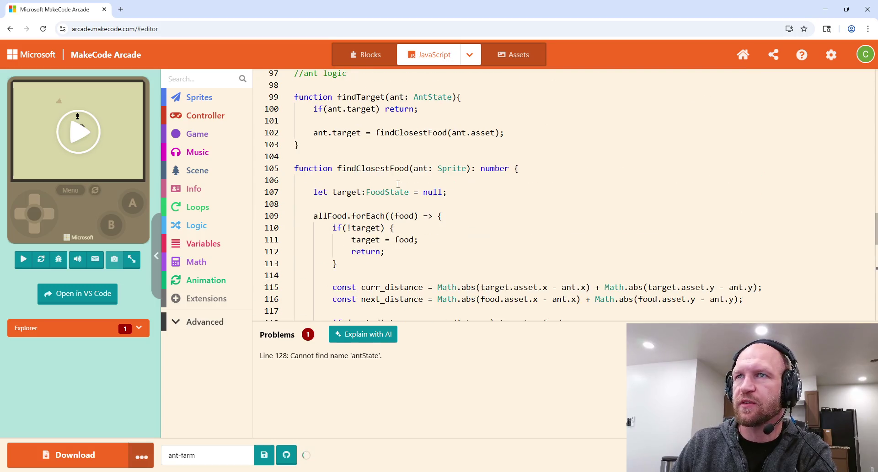
scroll(398, 184, "up", 2)
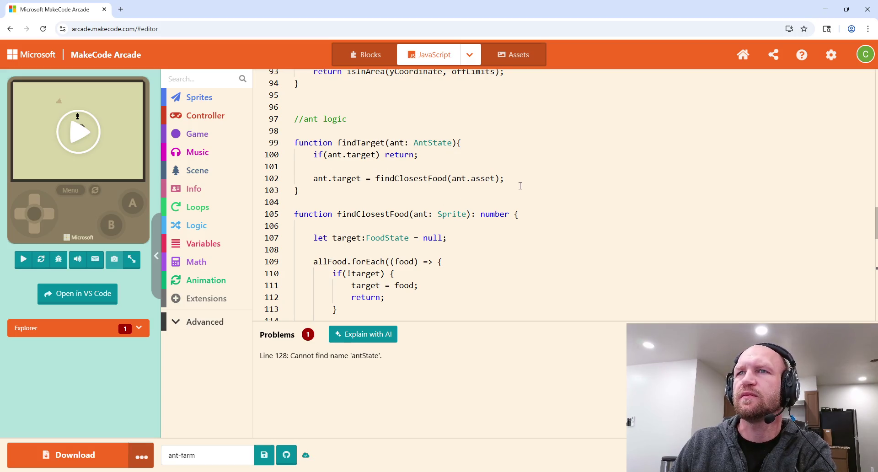
scroll(449, 174, "down", 7)
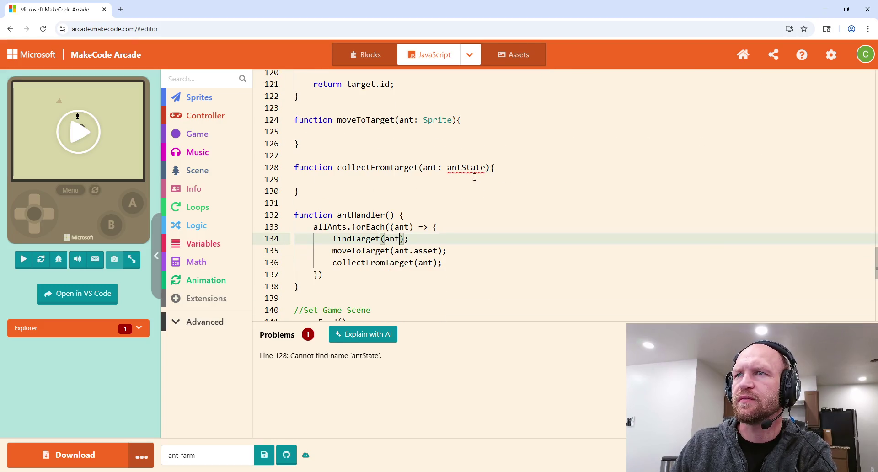
double_click(451, 169)
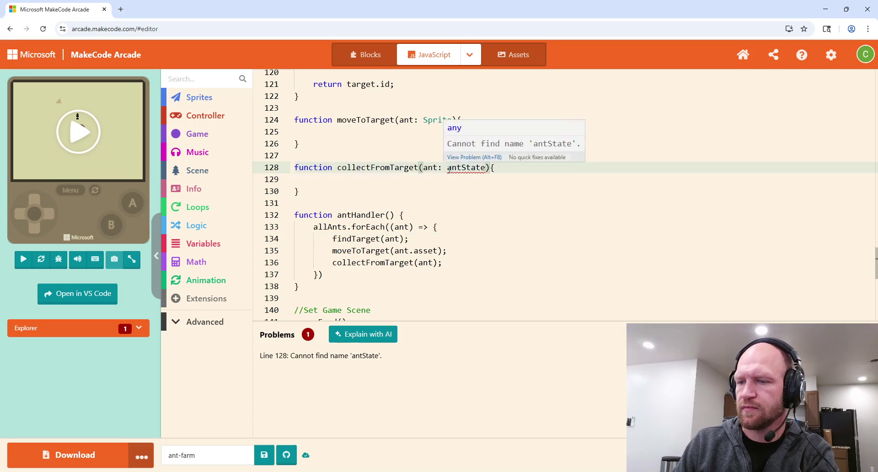
type("AntState")
left_click(503, 169)
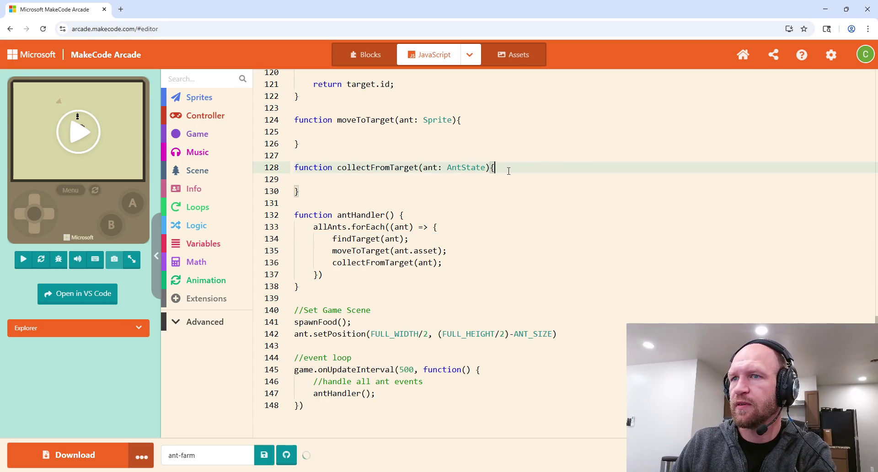
scroll(472, 234, "down", 1)
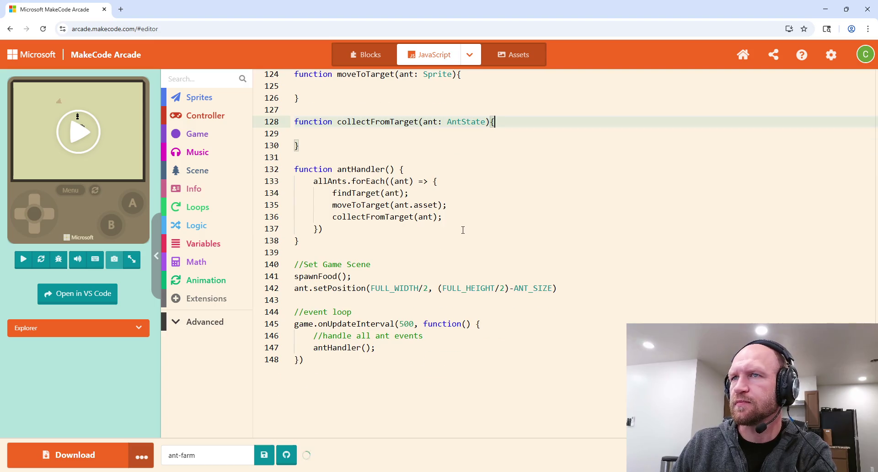
scroll(463, 229, "up", 2)
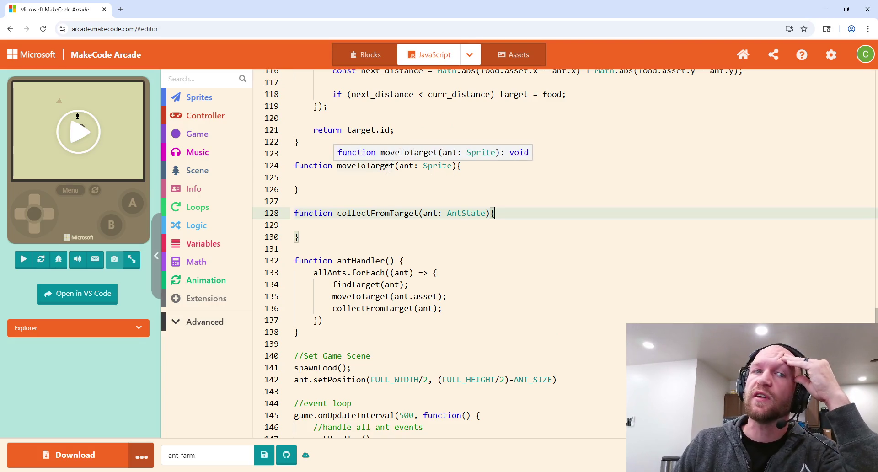
left_click(405, 166)
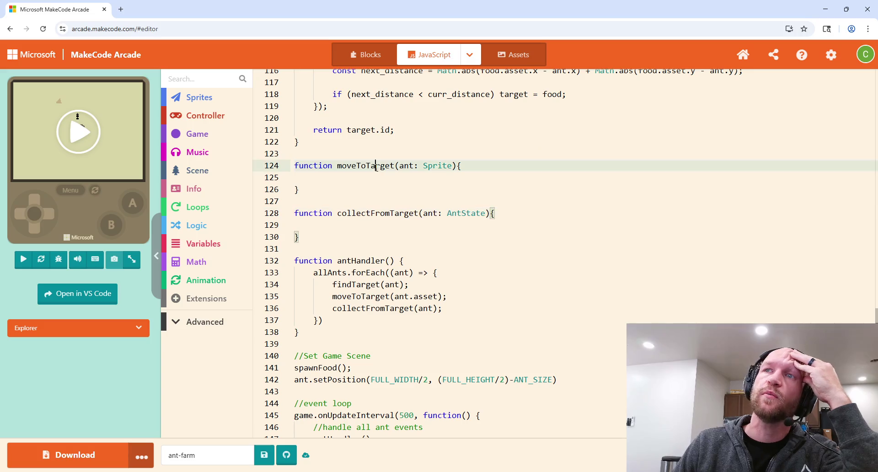
left_click(390, 213)
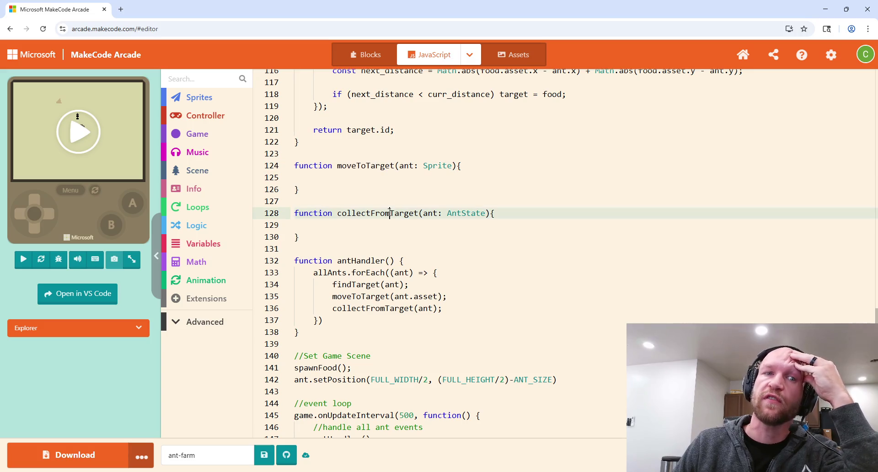
left_click(508, 214)
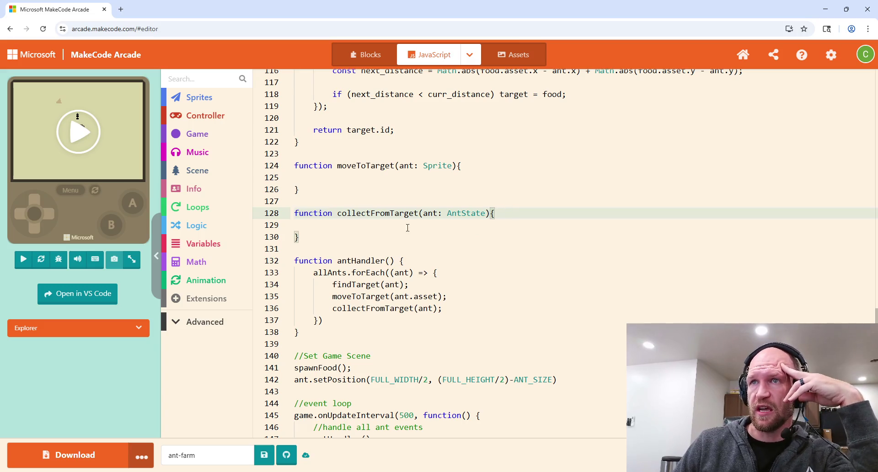
left_click(447, 310)
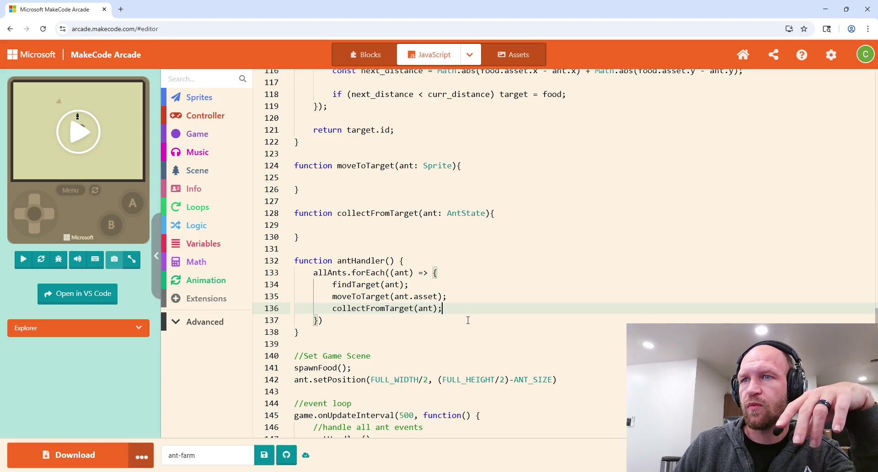
Add a returnHome(ant) call after collectFromTarget(ant) in antHandler.
key("Return")
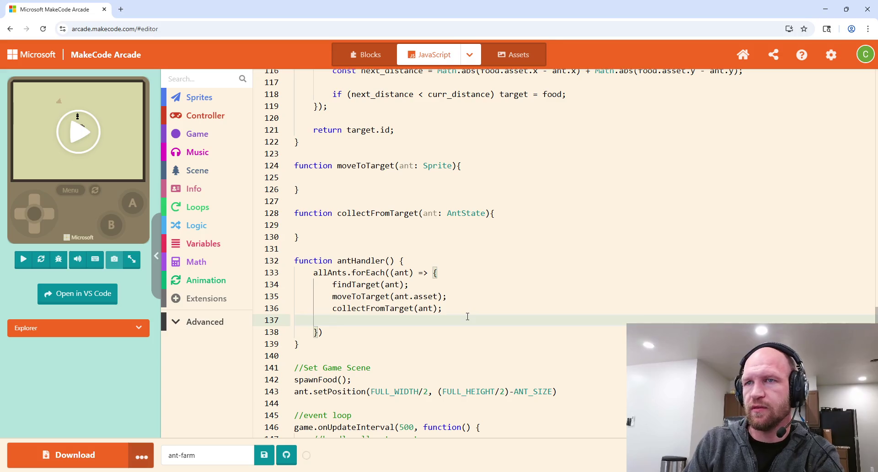
type("return")
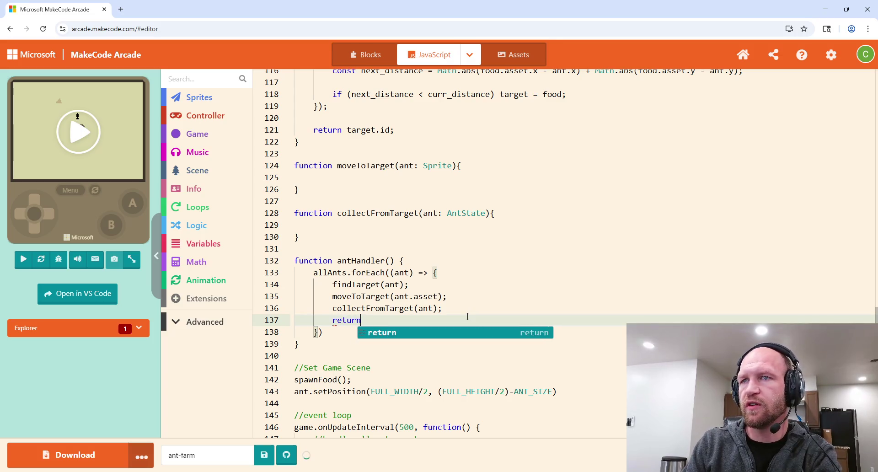
type("Home(ant")
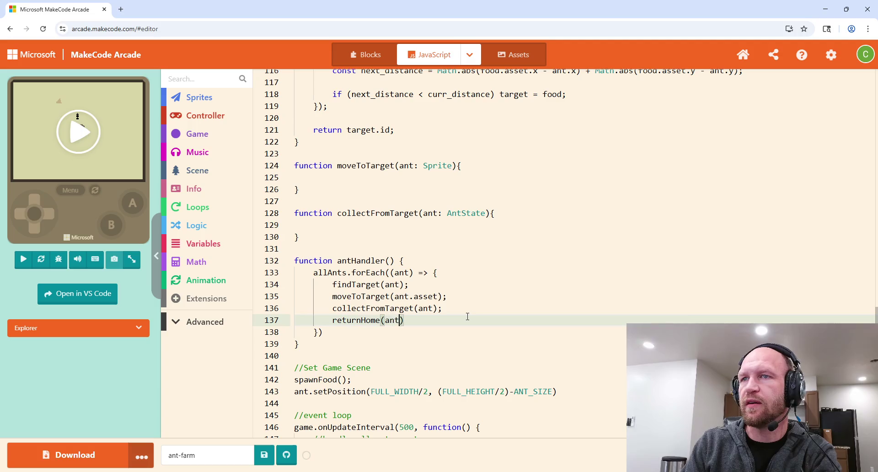
left_click(414, 320)
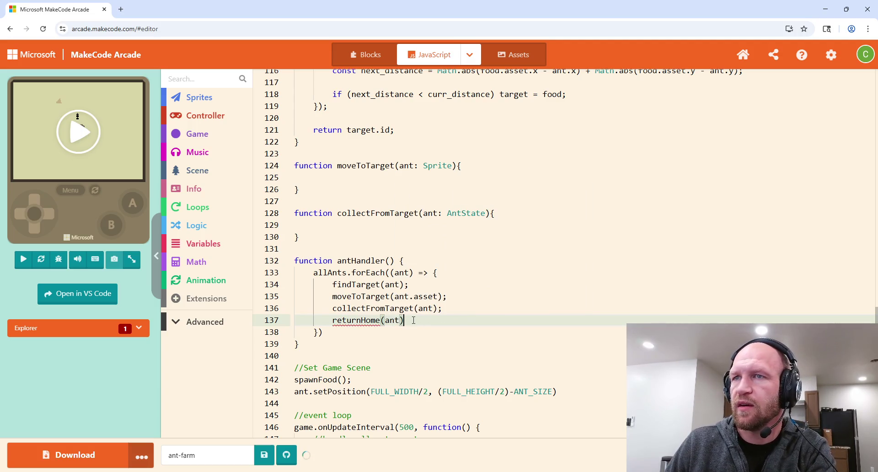
Put the comment '//if carry capacity is full, skip this event' inside moveToTarget and collectFromTarget.
left_click(370, 175)
type("//if")
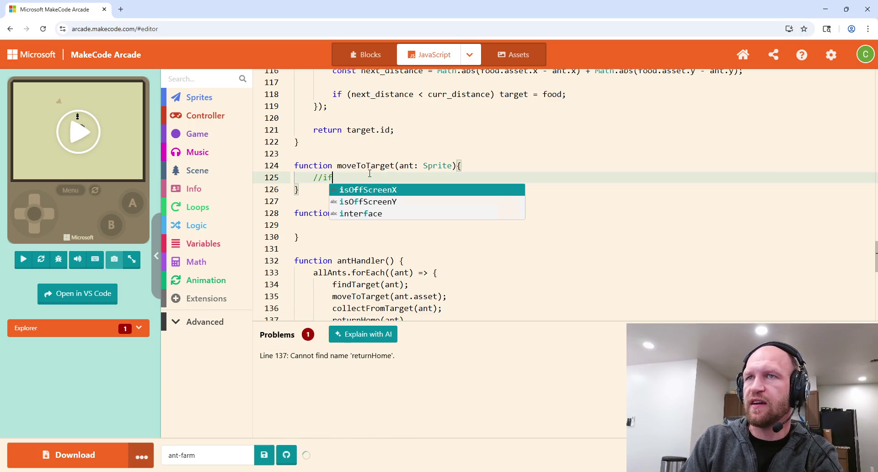
type(" carry ")
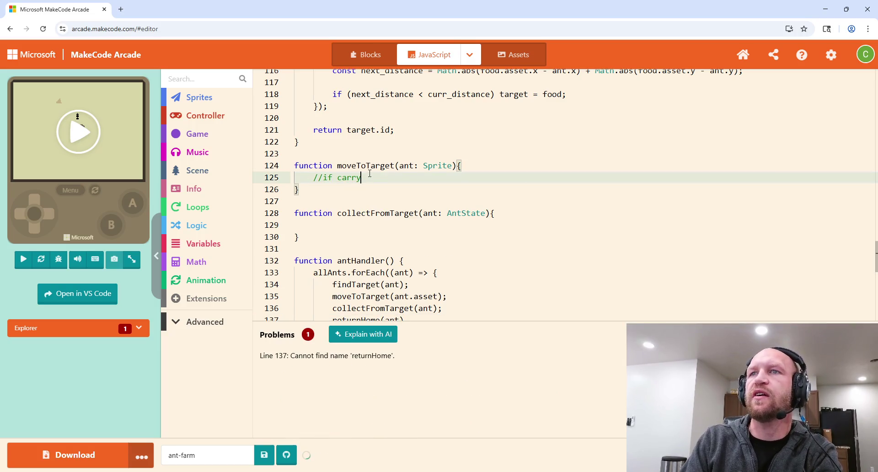
type("capacity")
type(" is f")
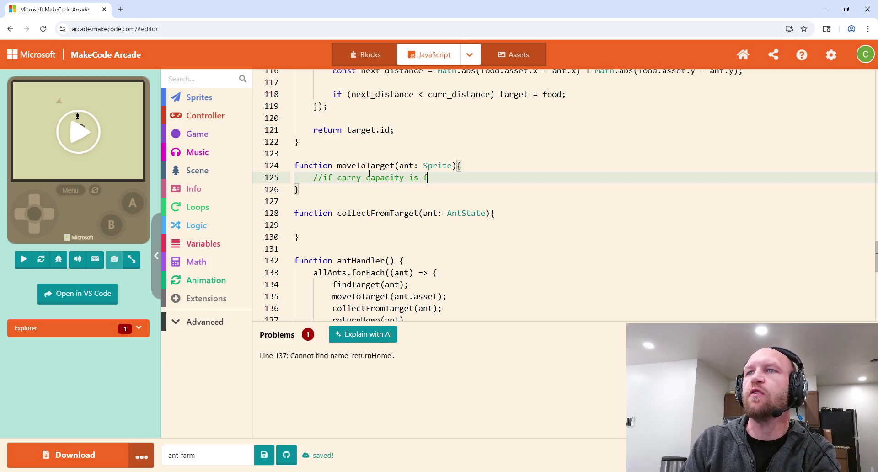
type("ull, sk")
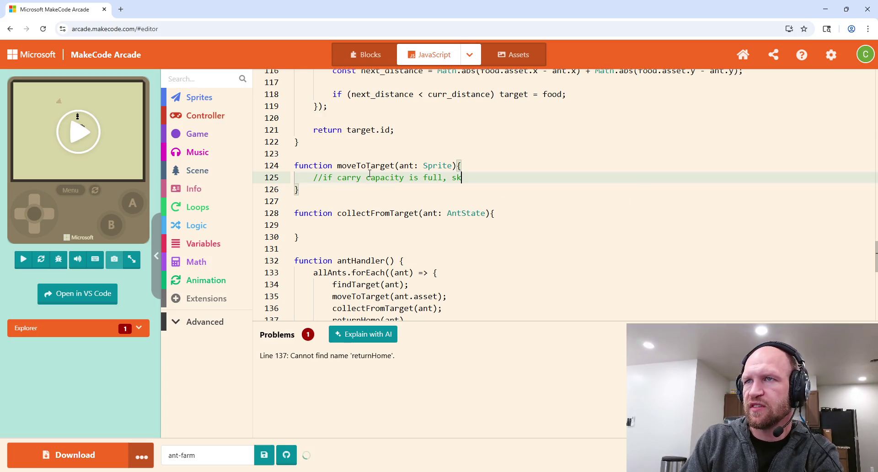
type("ip this event")
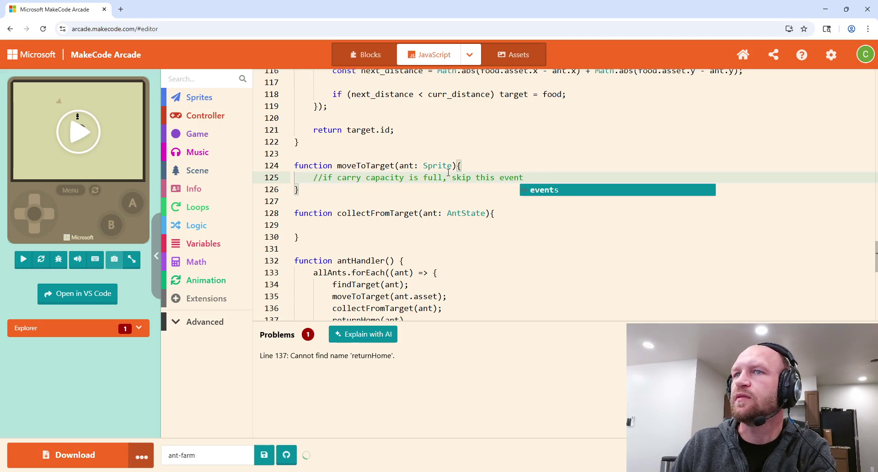
left_click(409, 227)
type("//")
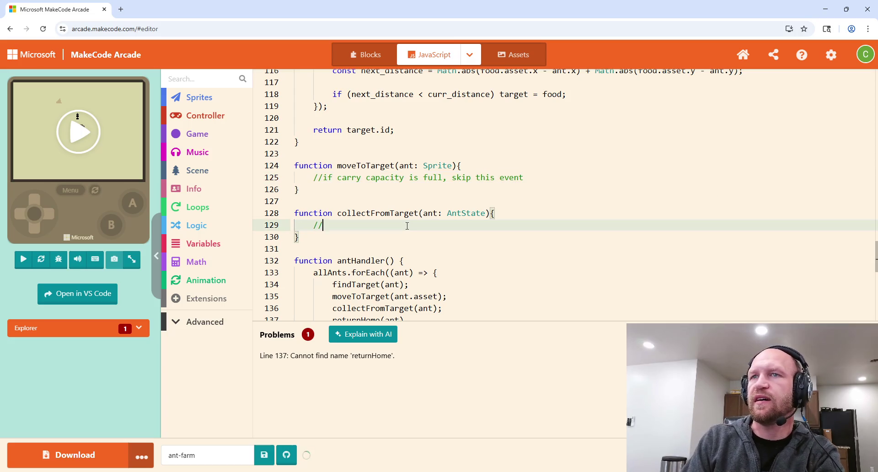
type("if carry")
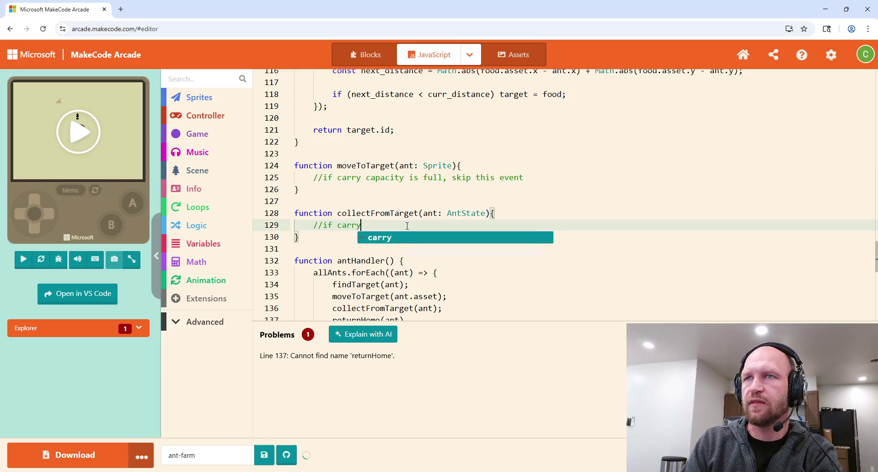
type(" capacit")
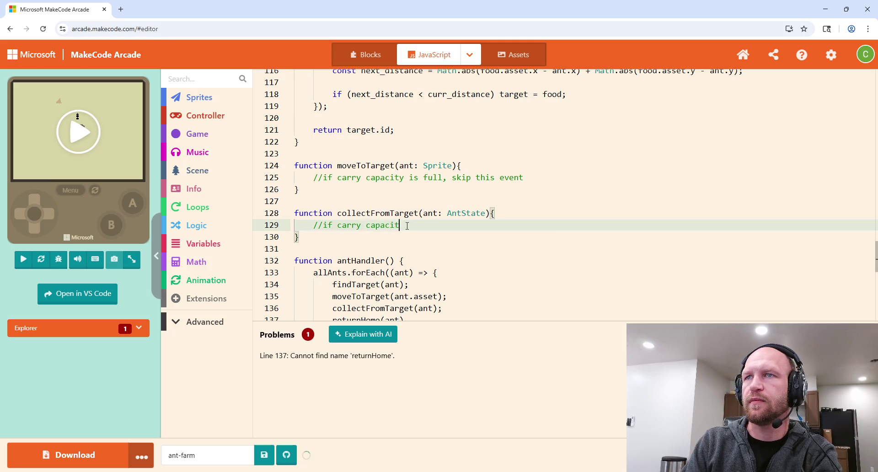
type("y is full, skip ")
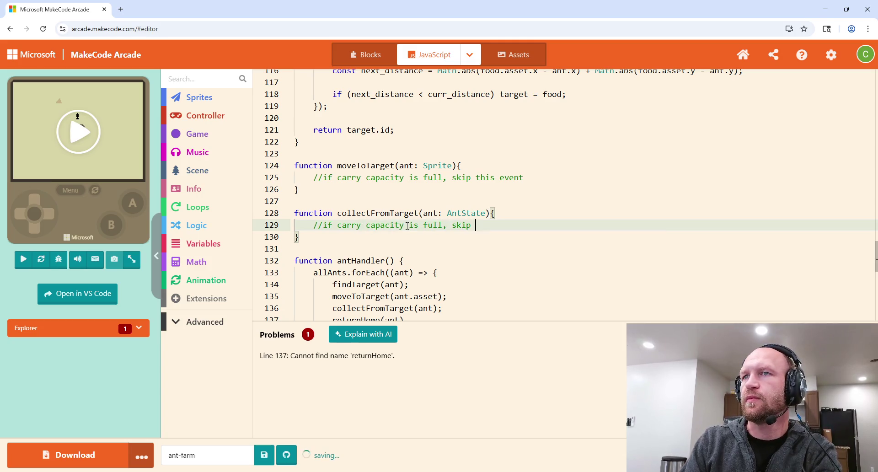
type("this event")
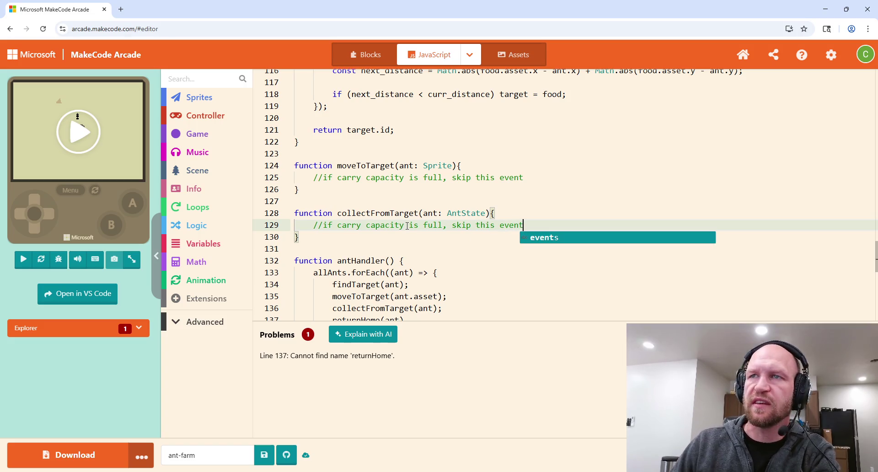
scroll(474, 238, "down", 2)
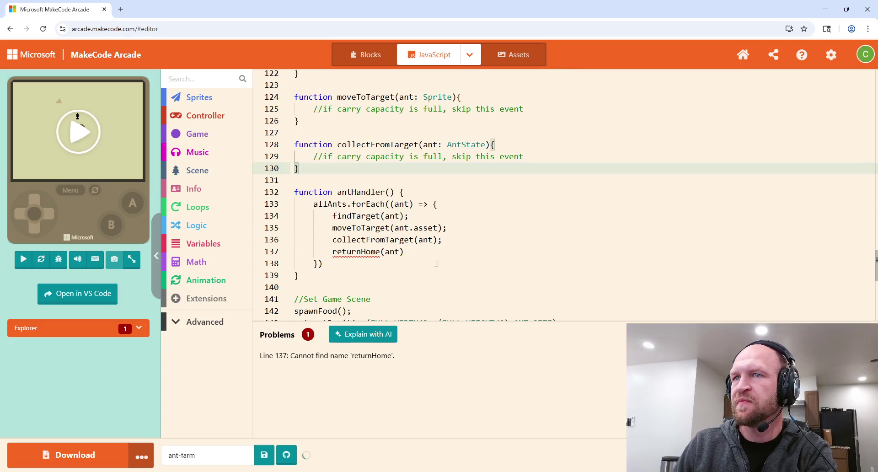
Add function returnHome(ant: AndState) below collectFromTarget containing the comment '//only if capacity is full'.
left_click(404, 251)
left_click(318, 168)
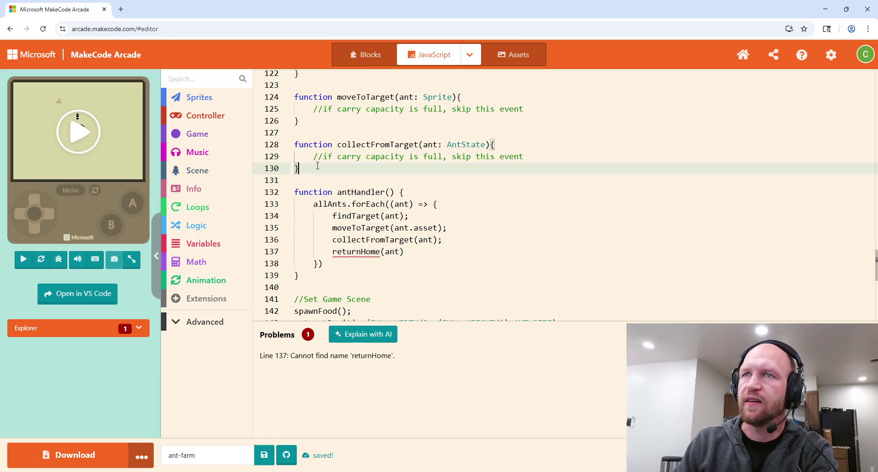
key("Return")
key("Return")
type("function ")
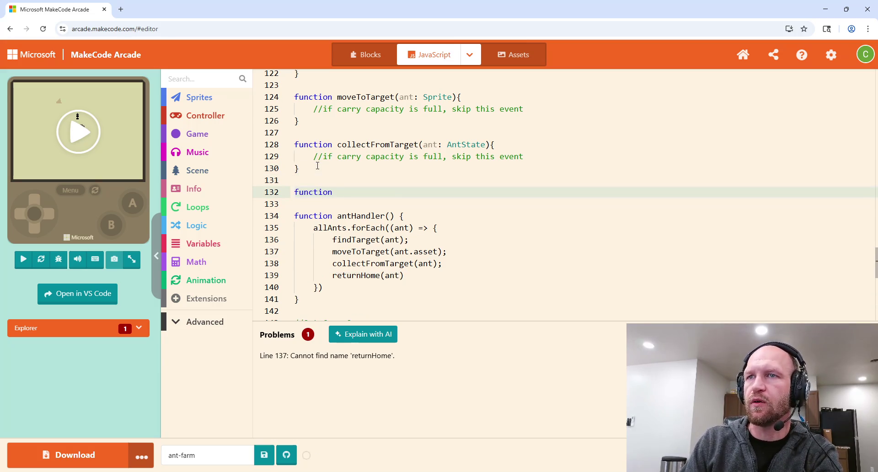
type("returnHome")
type("(ant: ")
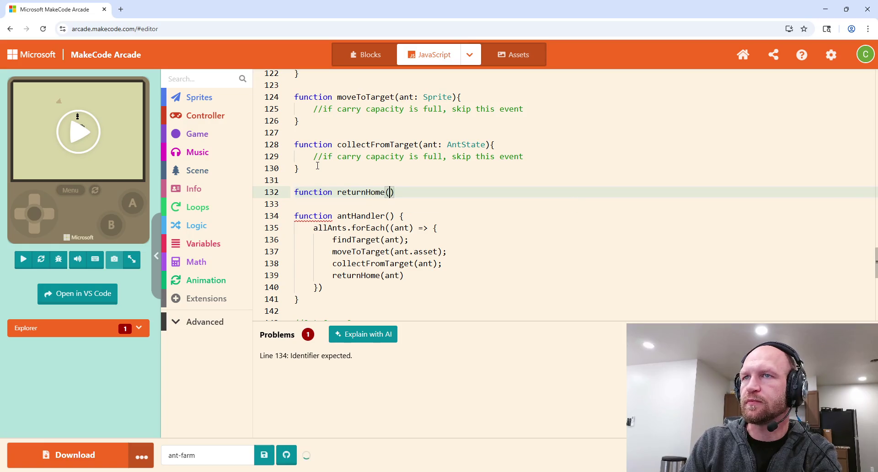
type("AndSta")
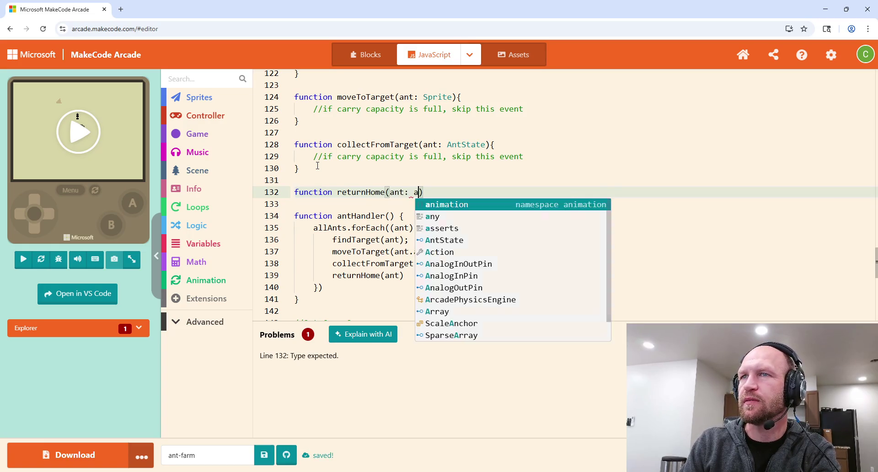
type("te) {")
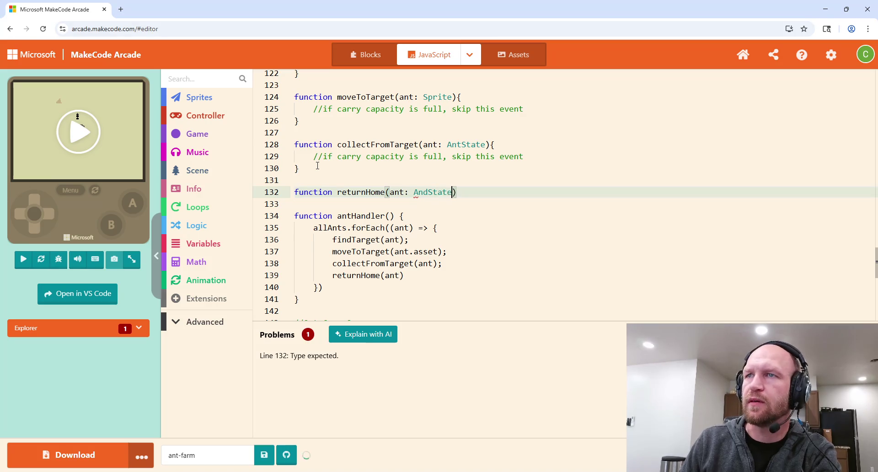
key("Return")
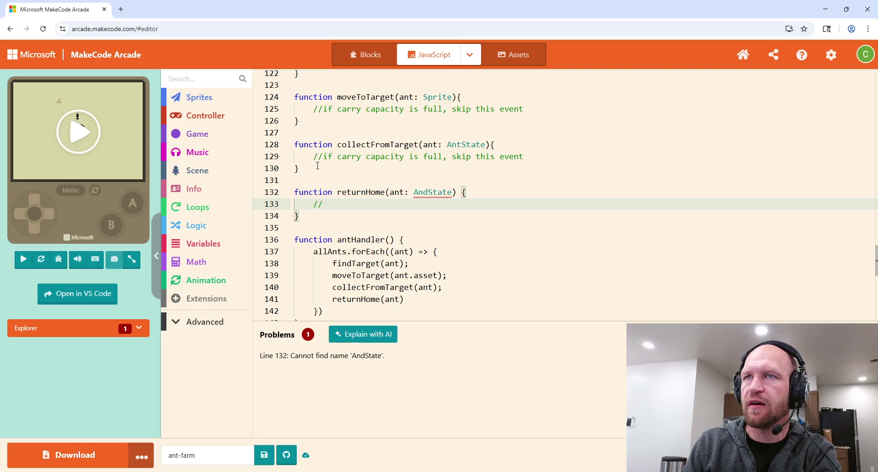
type("nly if capacit")
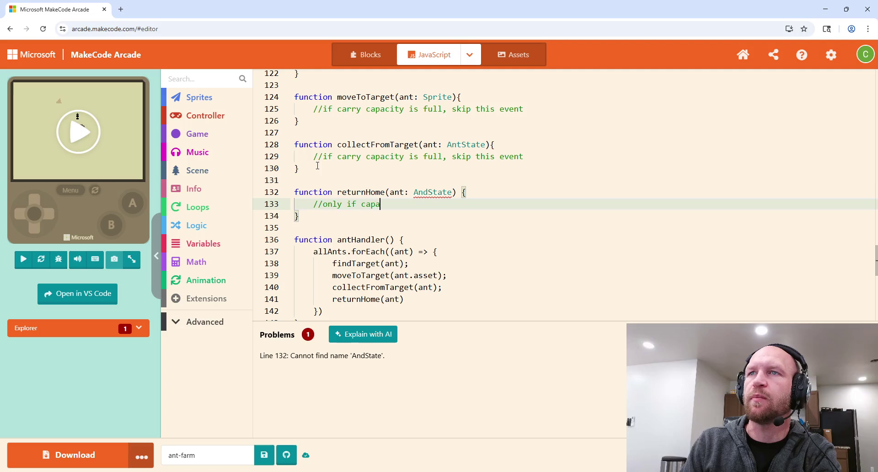
type("y is full")
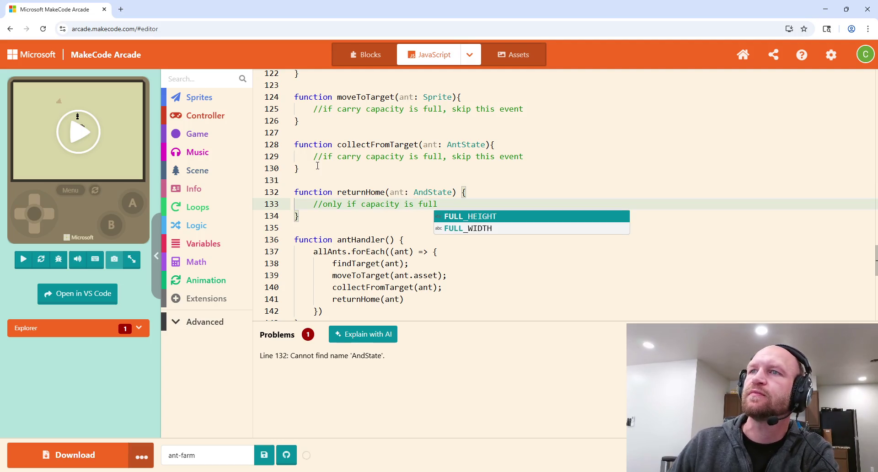
left_click(479, 187)
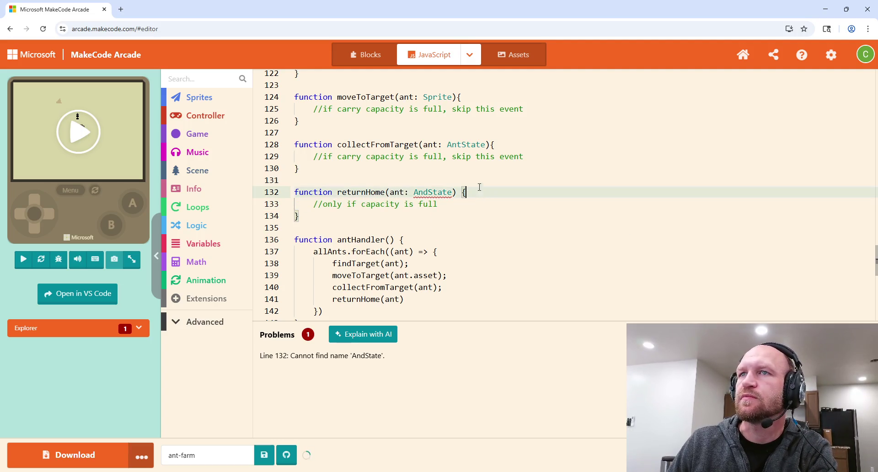
left_click(541, 157)
Add a collectFromTarget comment on retargeting ants when food dies, and change returnHome's type to AntState.
key("Return")
type("//")
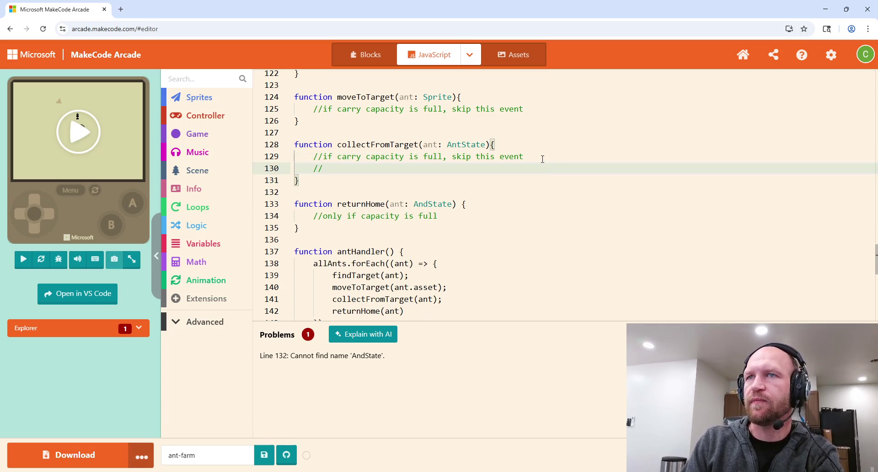
type("if food dies,")
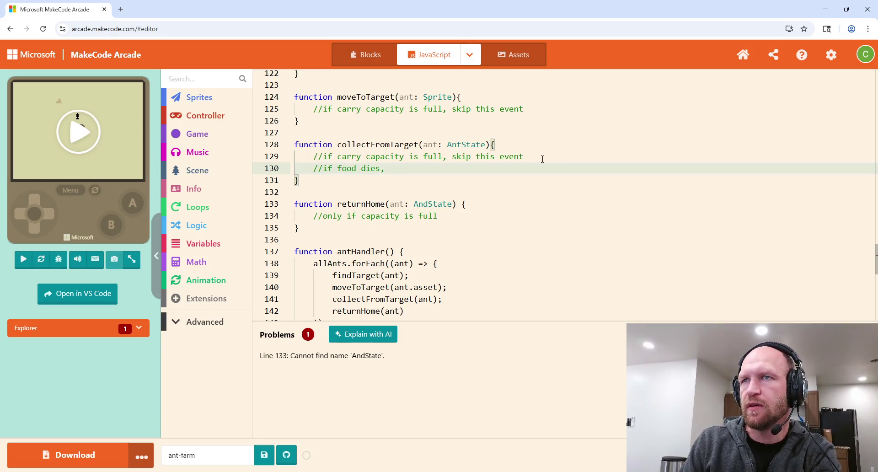
type(" set new target if not full")
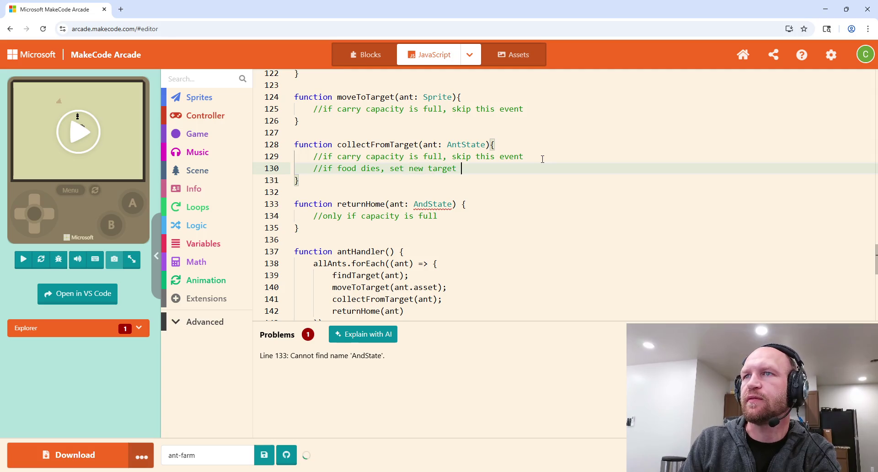
type(" and f")
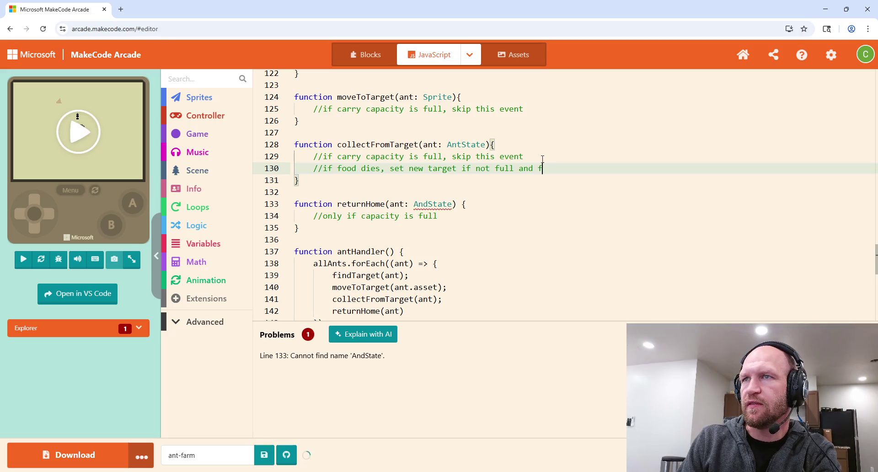
type("ind all ants that hav")
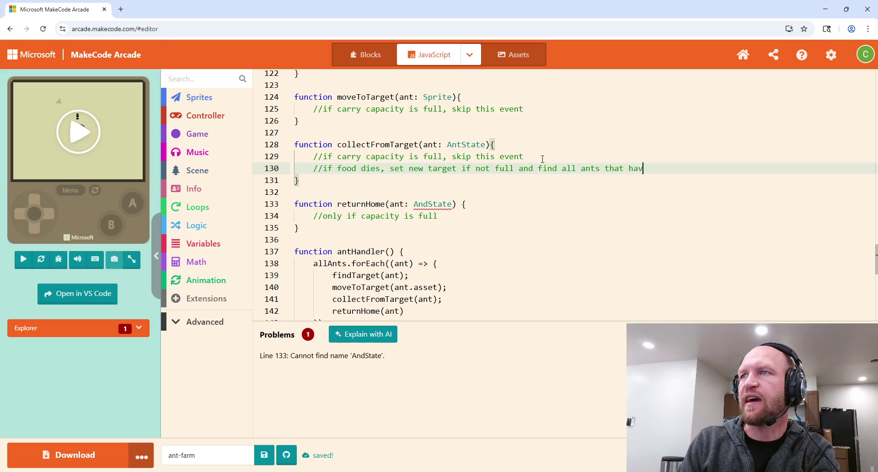
type("e this target")
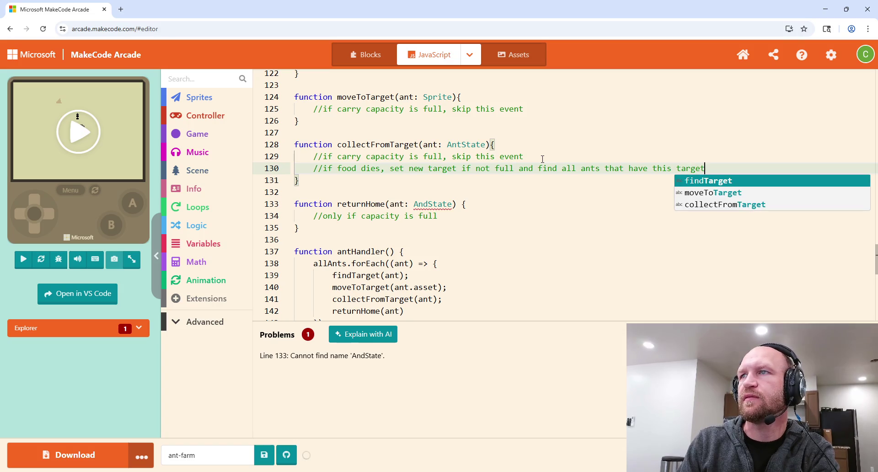
type(" and set them ")
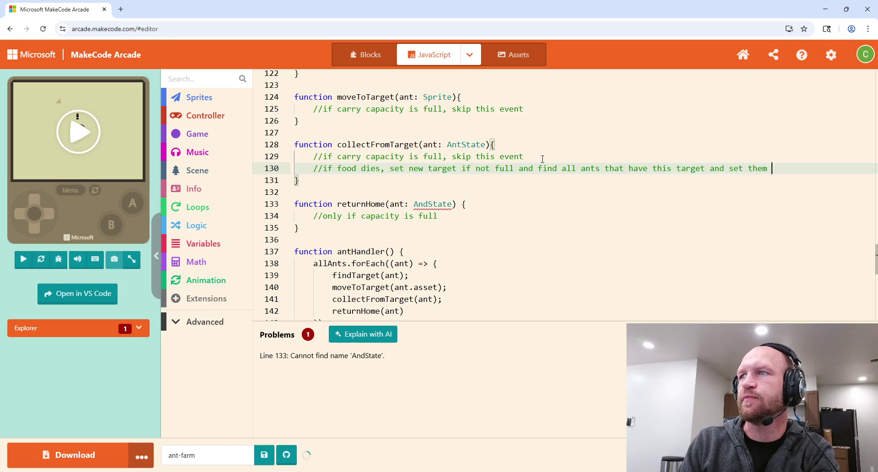
type("to new target")
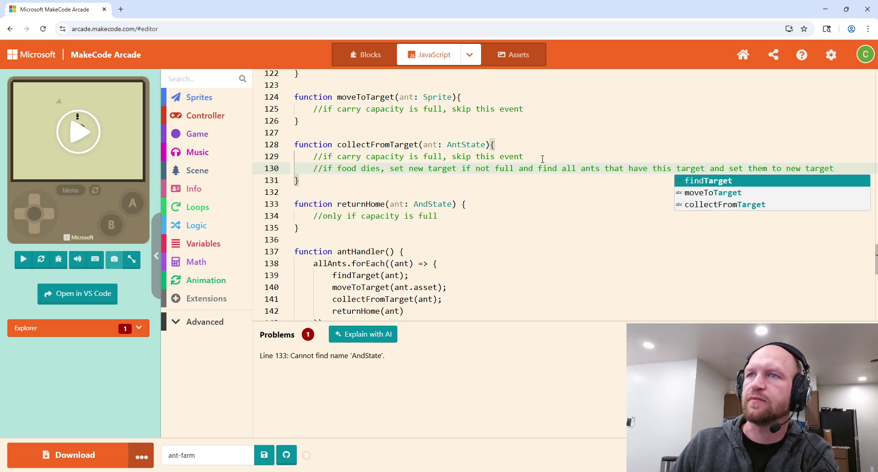
left_click(427, 202)
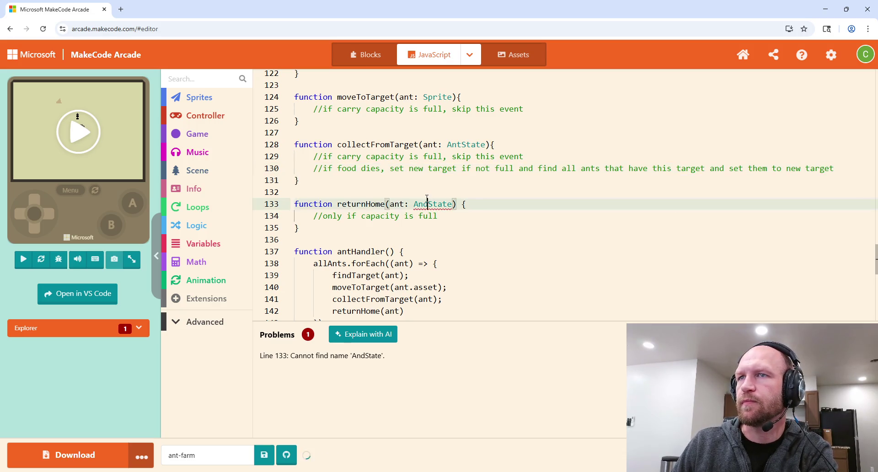
type("t")
left_click(492, 204)
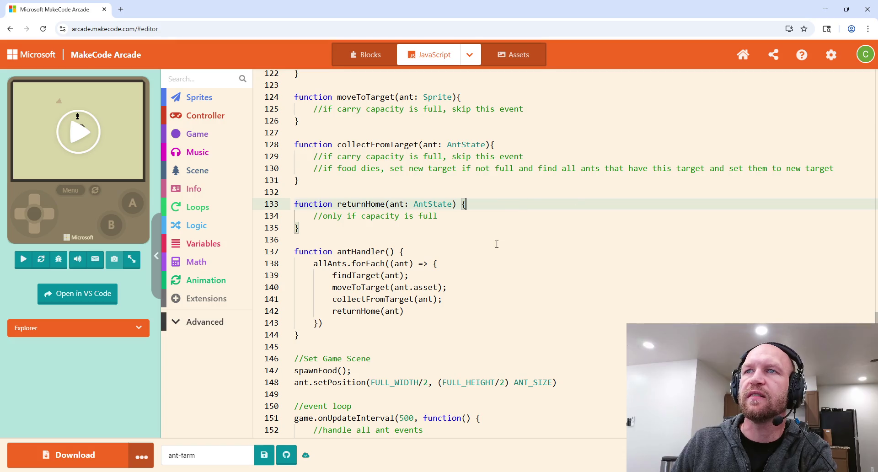
Add the missing semicolon after the returnHome(ant) call on line 142.
scroll(442, 234, "up", 1)
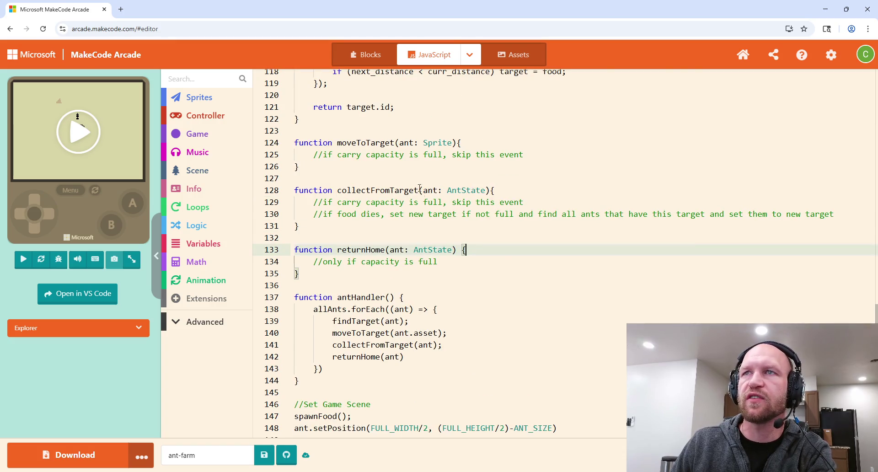
scroll(448, 238, "up", 2)
scroll(463, 249, "down", 4)
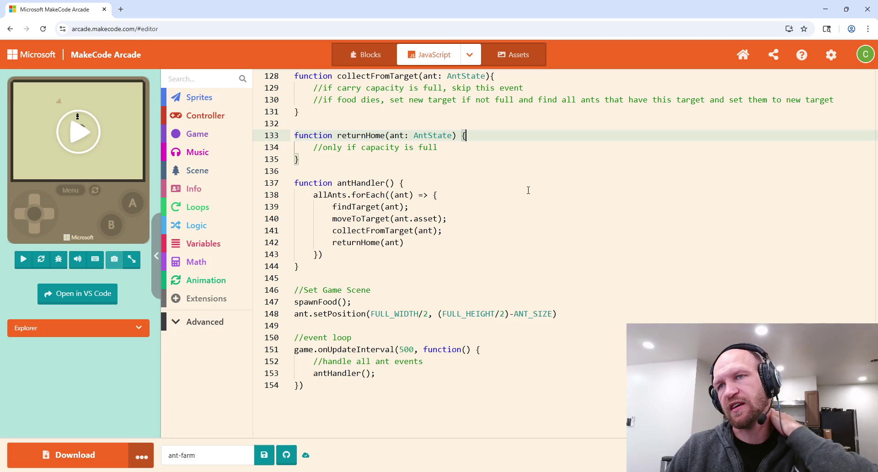
left_click(415, 245)
type(";")
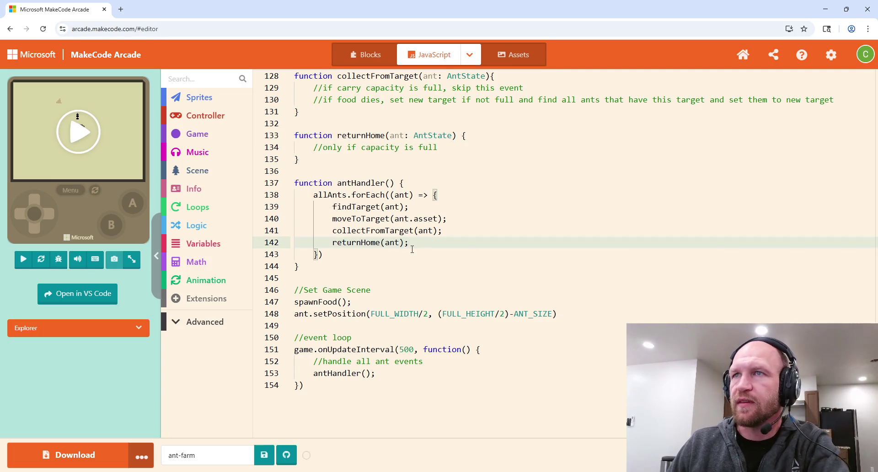